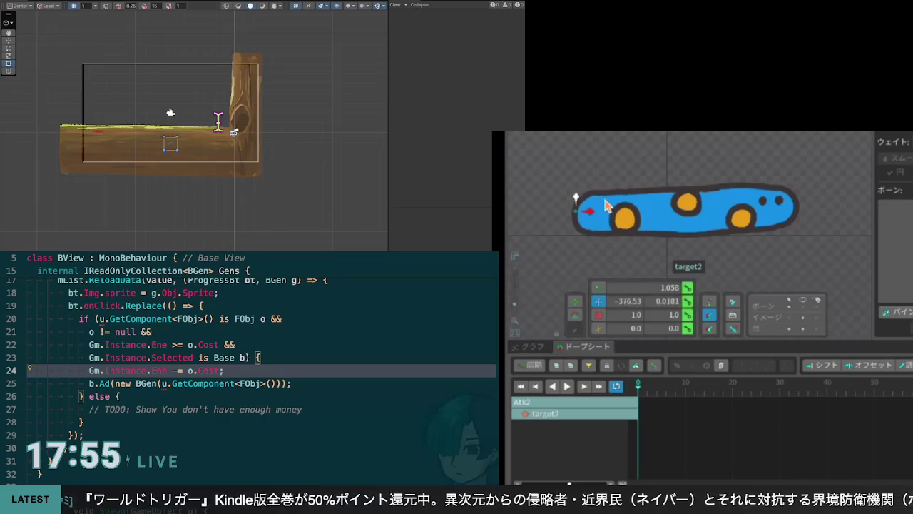
Try bending the worm's left end by dragging target2, then undo back to the straight pose
click(646, 219)
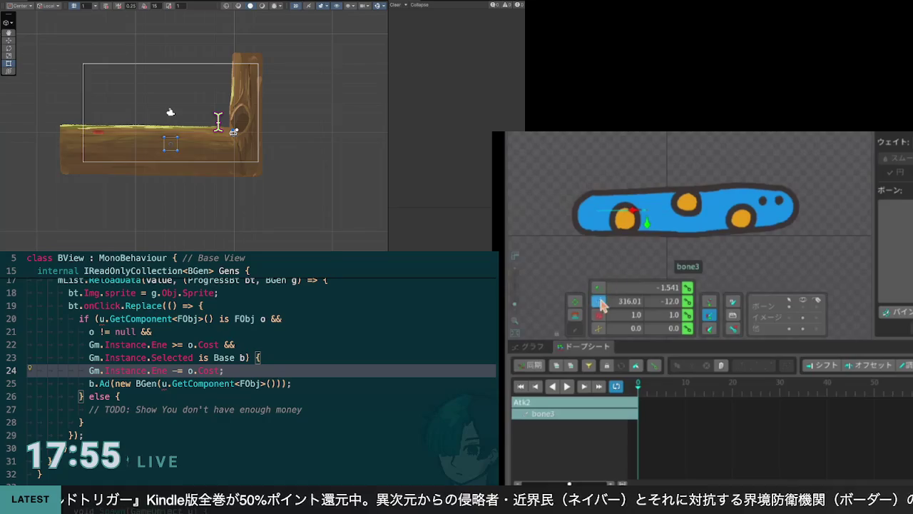
click(599, 289)
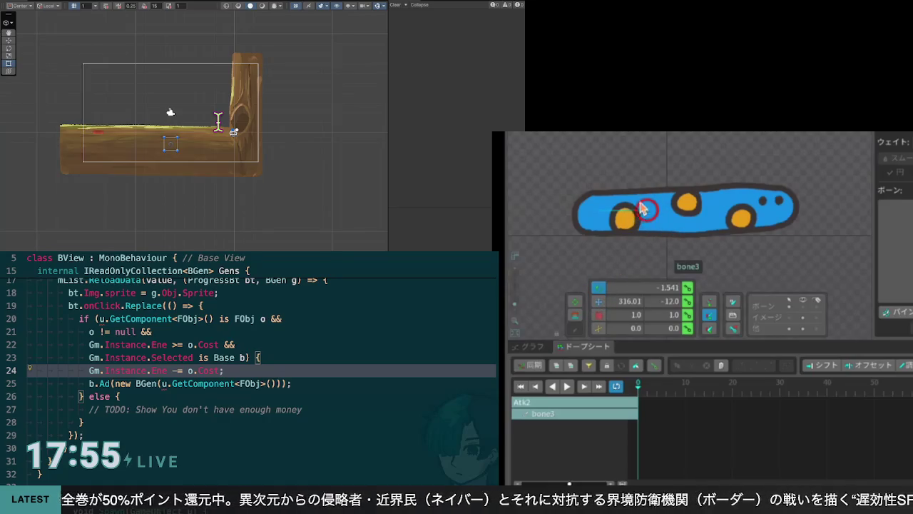
click(599, 301)
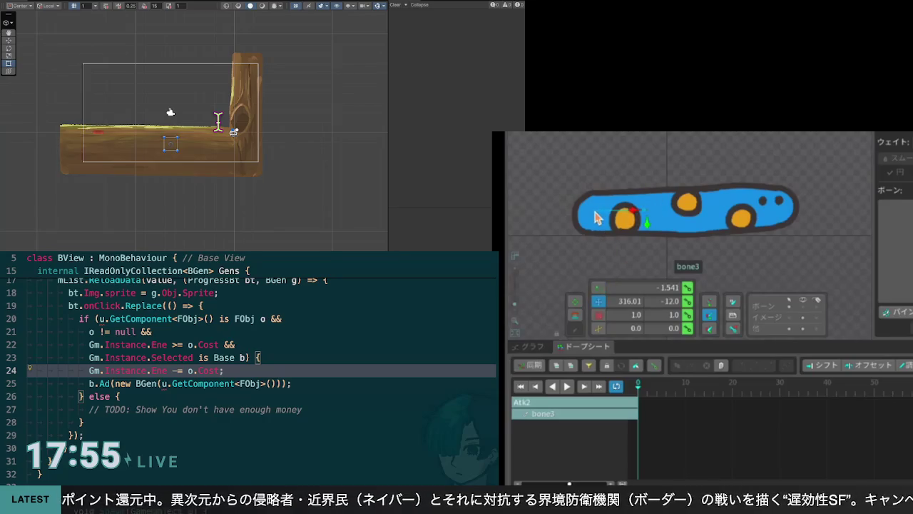
click(581, 216)
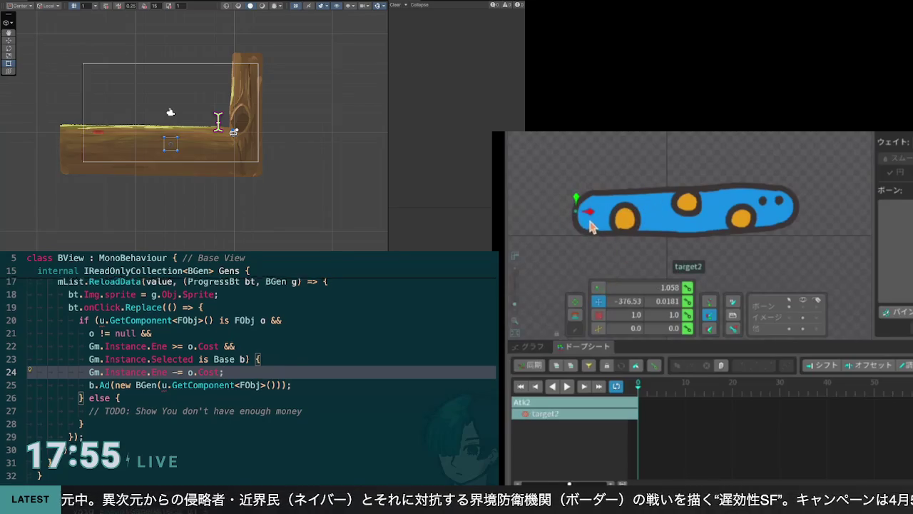
mouse_move(591, 222)
mouse_down()
mouse_move(645, 197)
mouse_move(634, 200)
mouse_up()
mouse_move(640, 147)
mouse_down()
mouse_move(575, 155)
mouse_move(595, 147)
mouse_move(590, 197)
mouse_move(635, 142)
mouse_move(609, 205)
mouse_move(627, 140)
mouse_move(607, 204)
mouse_move(622, 144)
mouse_move(611, 201)
mouse_move(623, 164)
mouse_move(607, 155)
mouse_move(718, 138)
mouse_move(658, 152)
mouse_up()
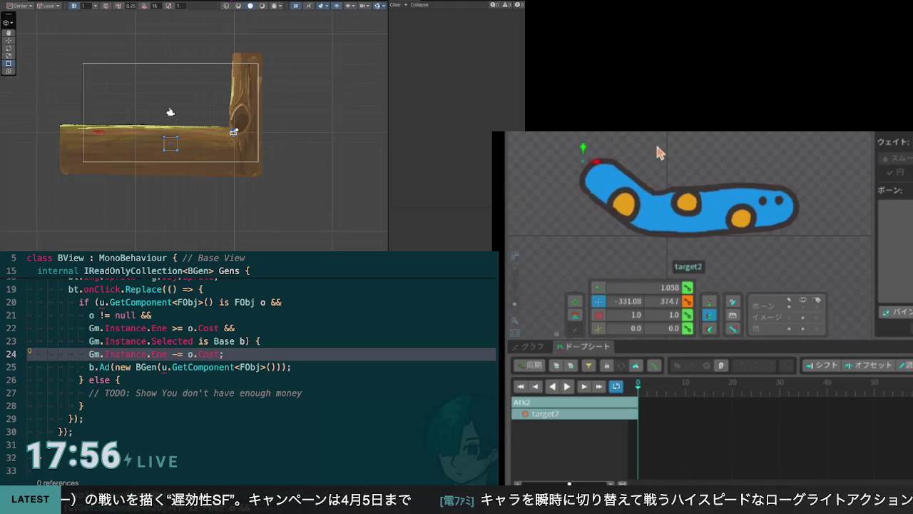
key(ctrl+z)
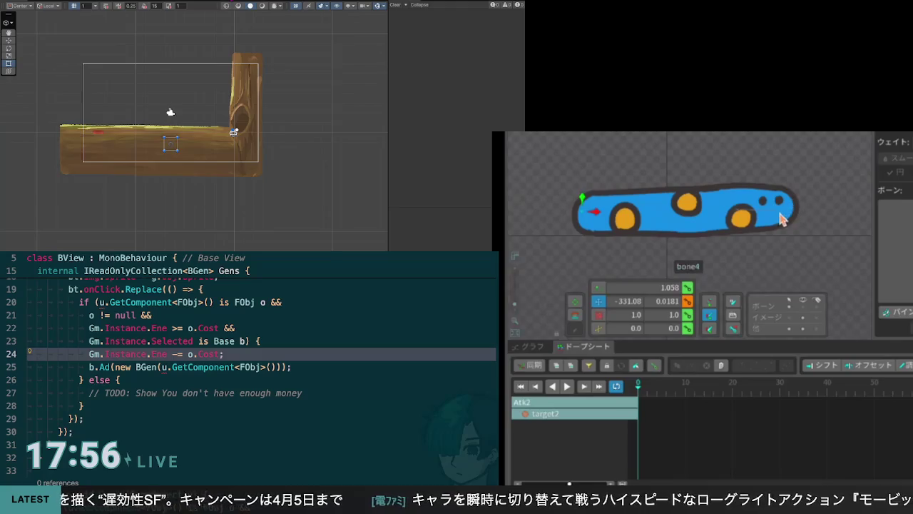
Toggle the body image off and on, then bend and straighten the right end with target3
click(803, 318)
click(803, 319)
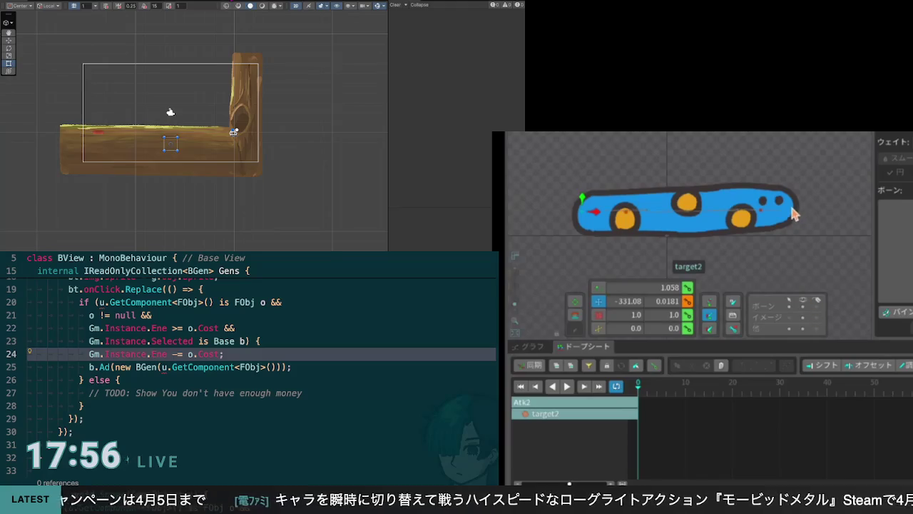
click(770, 215)
mouse_move(776, 214)
mouse_down()
mouse_move(809, 218)
mouse_move(786, 145)
mouse_up()
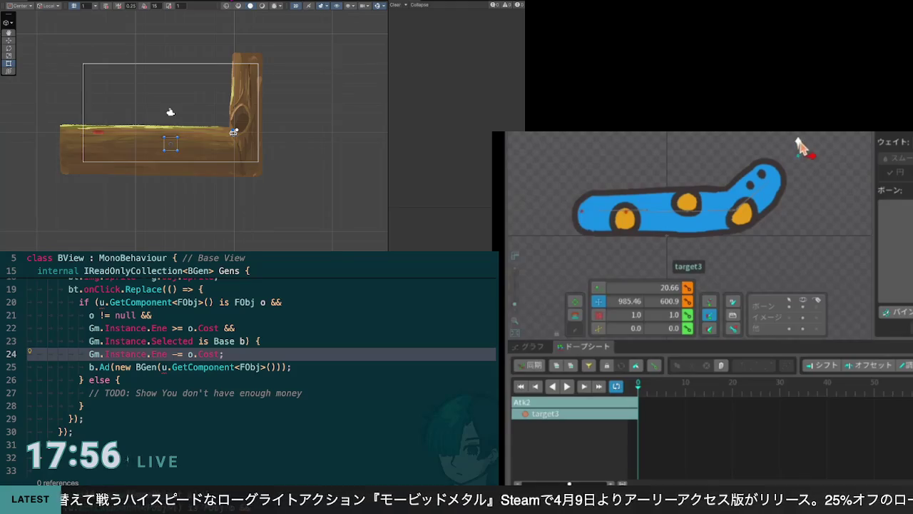
drag(799, 146, 798, 207)
Raise target3 and move target to bend the middle, ending at X -149.67, Y 178.38
mouse_move(587, 215)
mouse_down()
mouse_move(644, 228)
mouse_move(701, 214)
mouse_move(688, 212)
mouse_move(699, 221)
mouse_up()
click(644, 210)
key(ctrl+z)
click(797, 206)
mouse_move(806, 208)
mouse_down()
mouse_move(802, 142)
mouse_move(799, 177)
mouse_move(800, 158)
mouse_up()
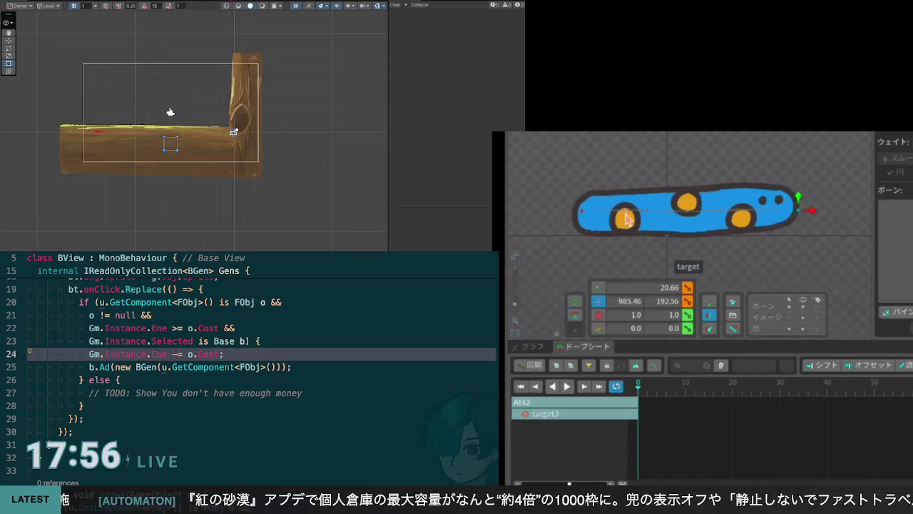
drag(626, 219, 660, 219)
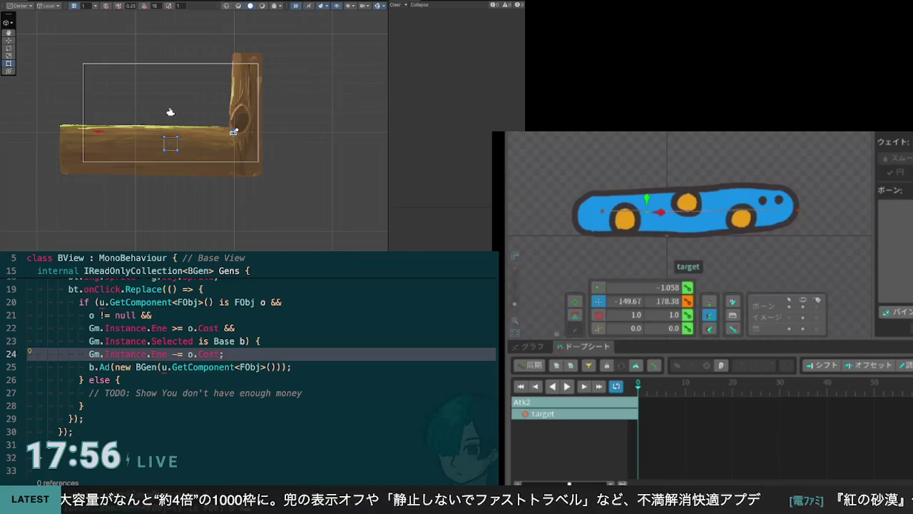
key(Down)
key(Down)
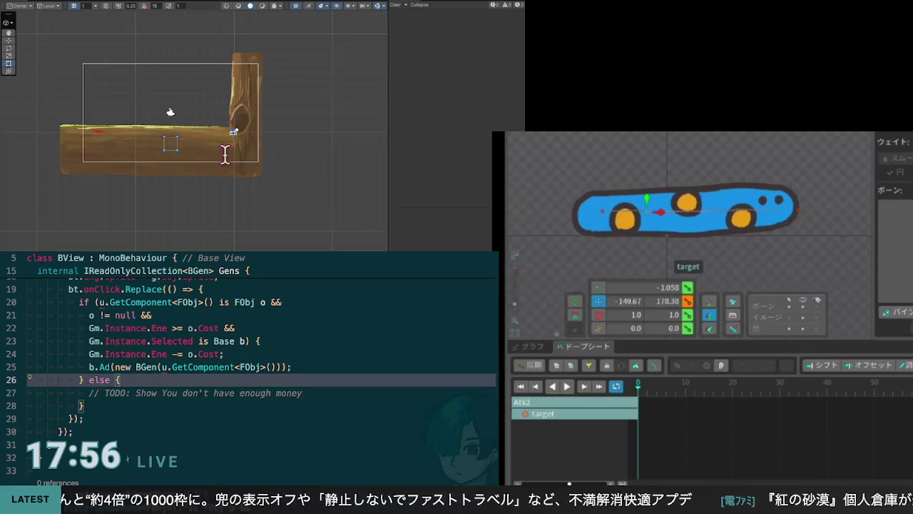
key(ctrl+Up)
key(ctrl+Up)
key(ctrl+Up)
key(Up)
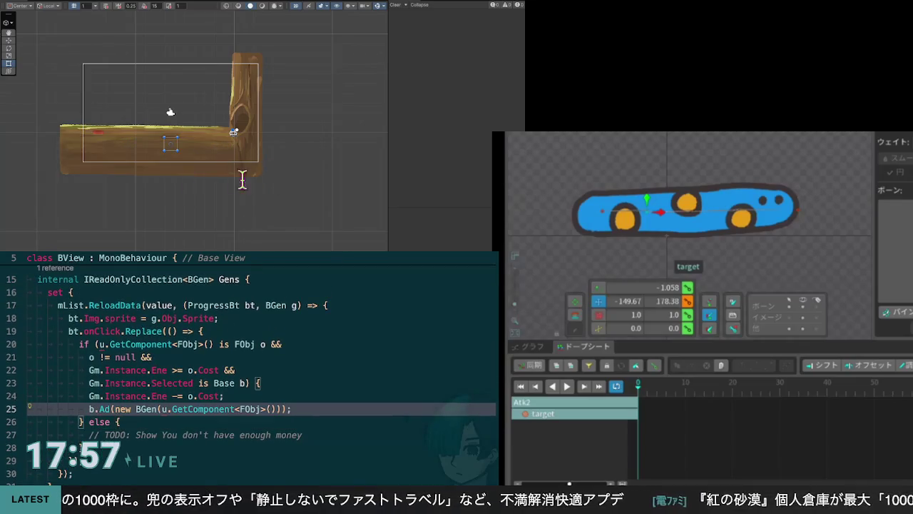
key(ctrl+k)
key(ctrl+i)
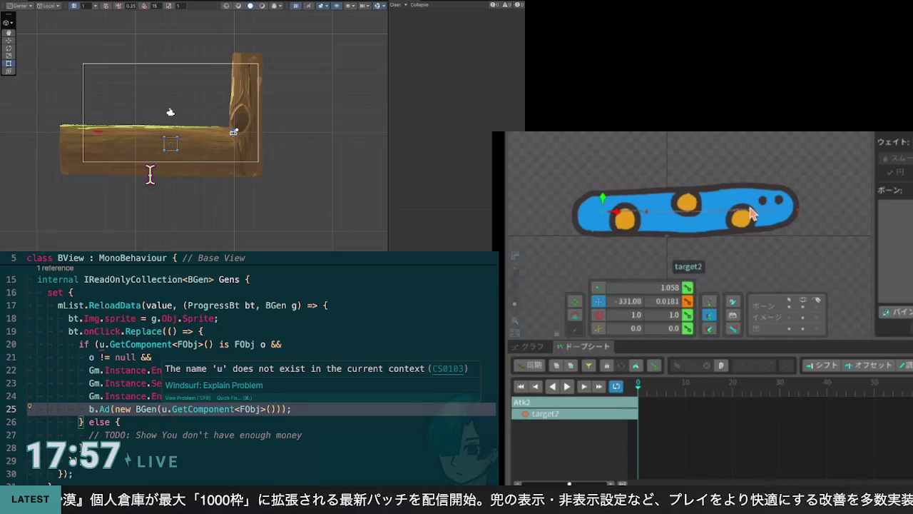
click(742, 217)
click(713, 215)
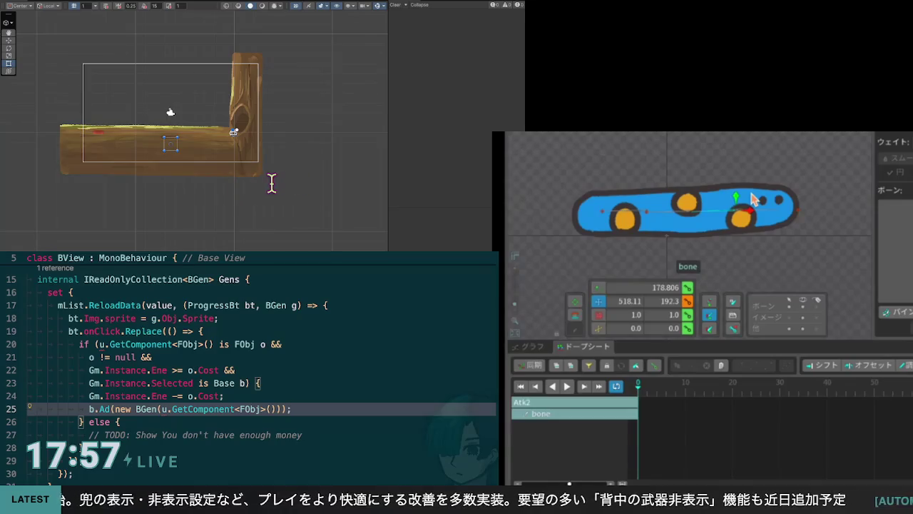
key(Left)
key(Left)
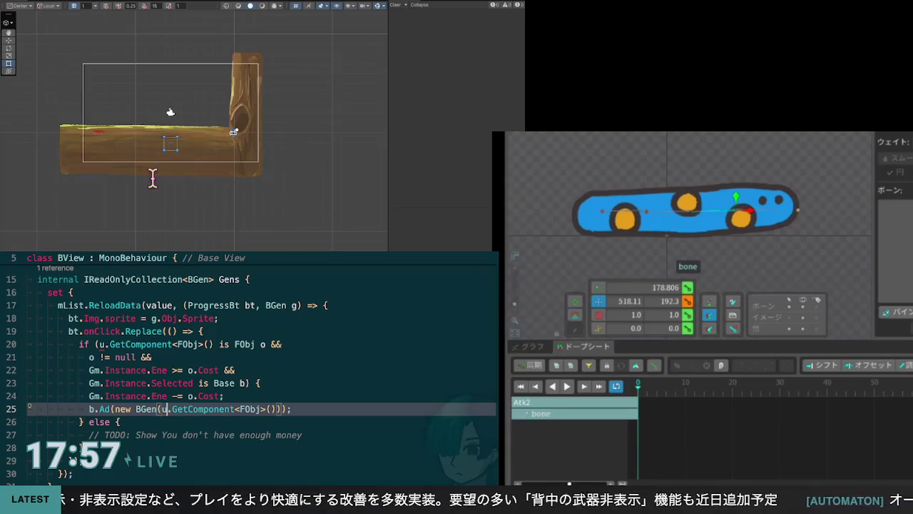
key(Right)
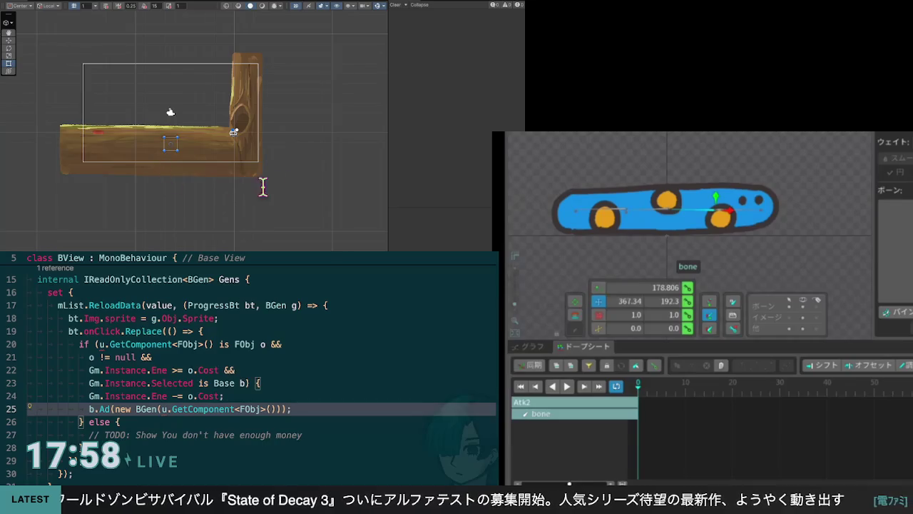
key(ctrl+Left)
key(ctrl+Left)
key(ctrl+Left)
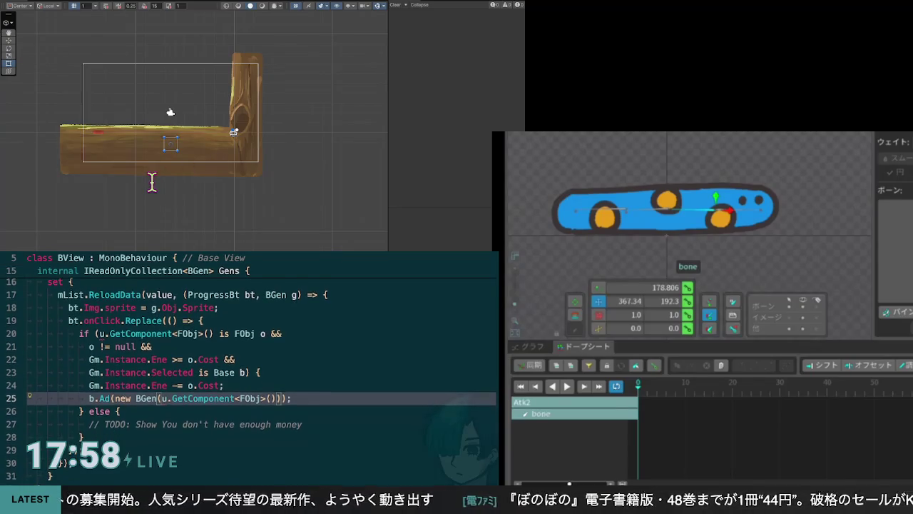
Place the cursor on line 20 in Windsurf, then play and stop Spine's Walk animation
scroll(262, 367, down, 2)
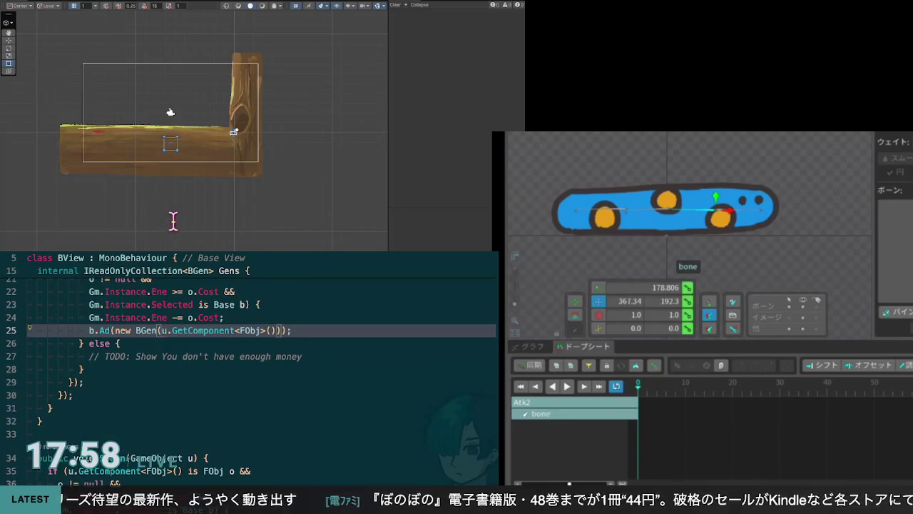
scroll(262, 368, up, 1)
scroll(250, 367, up, 5)
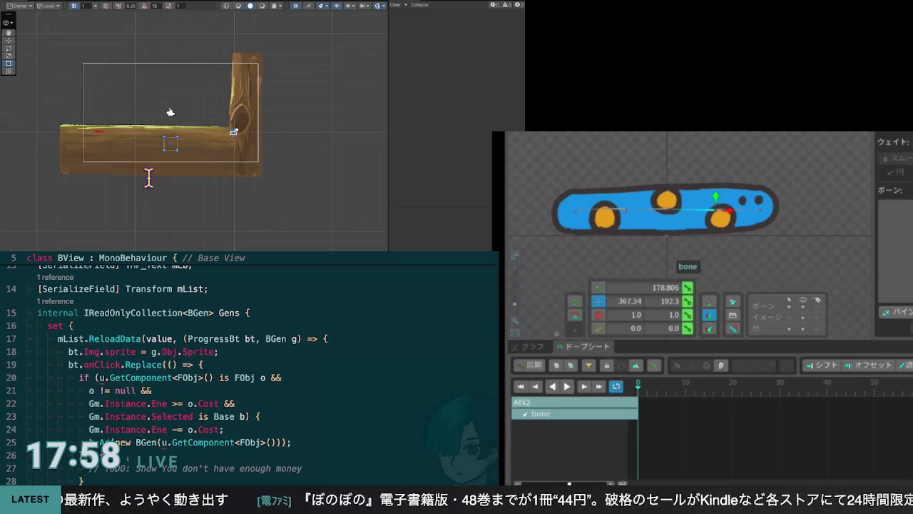
scroll(249, 367, down, 3)
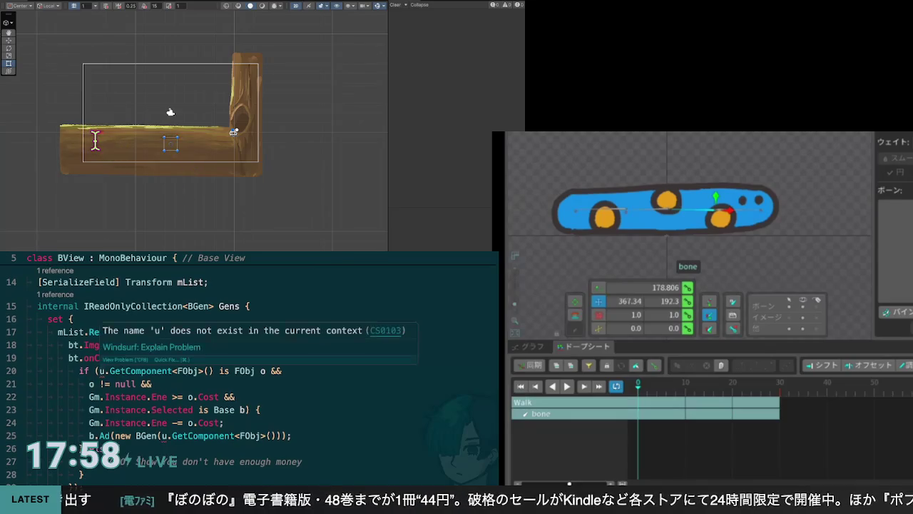
click(98, 370)
click(567, 386)
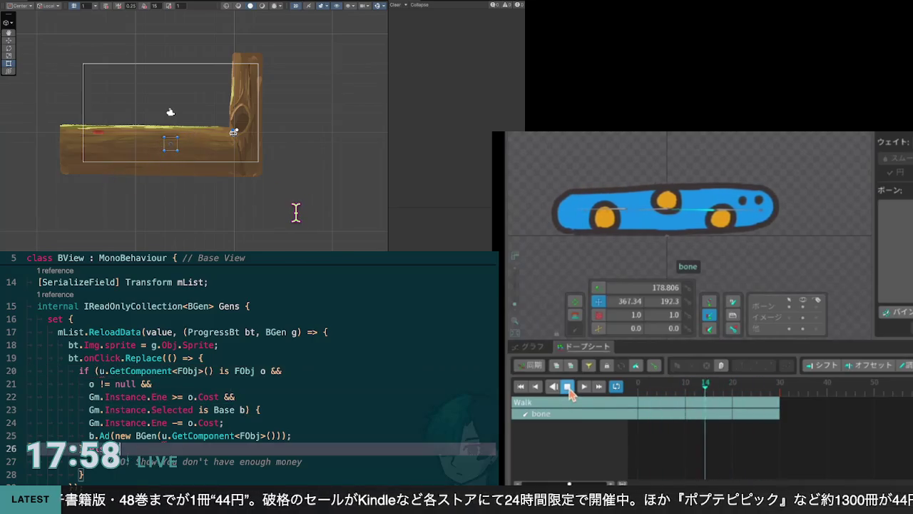
click(568, 390)
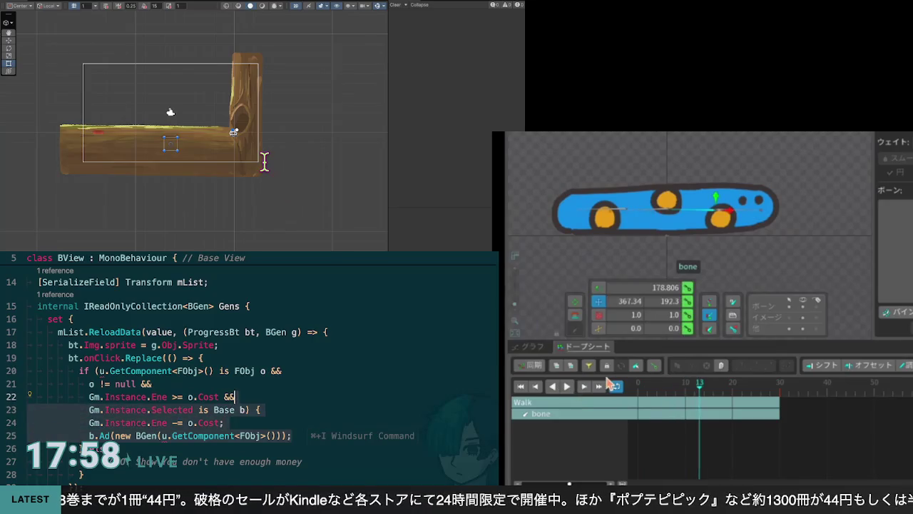
Insert 'var u = g.Obj;' as the click handler's first line from the completion suggestion
key(Right)
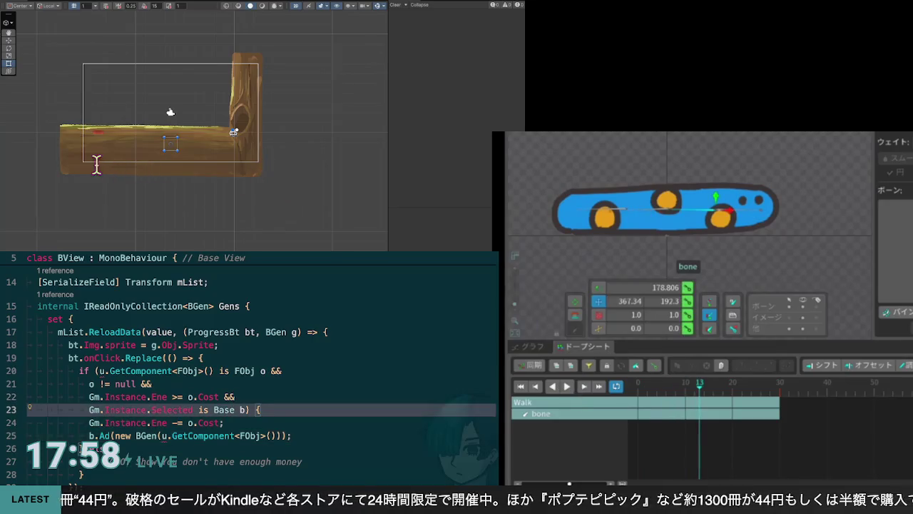
key(Up)
key(Up)
key(Up)
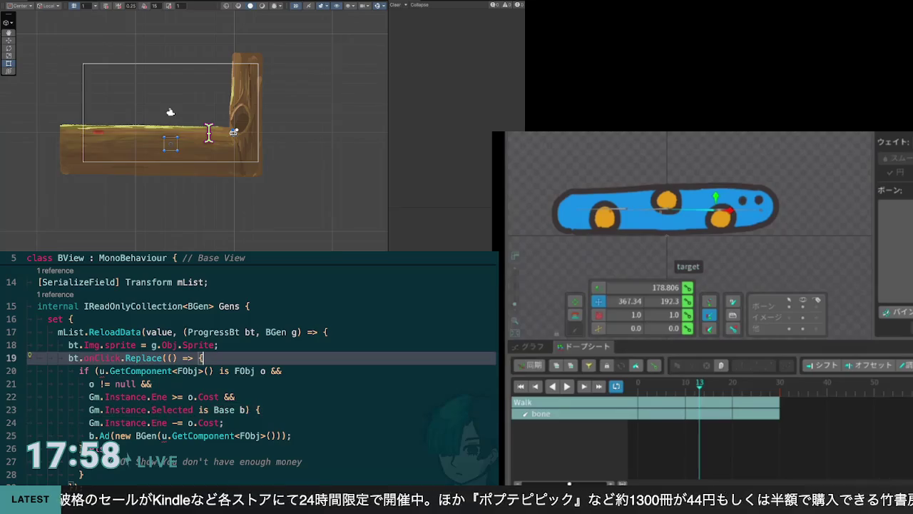
key(Return)
text(var u = g.Obj.gameObject;)
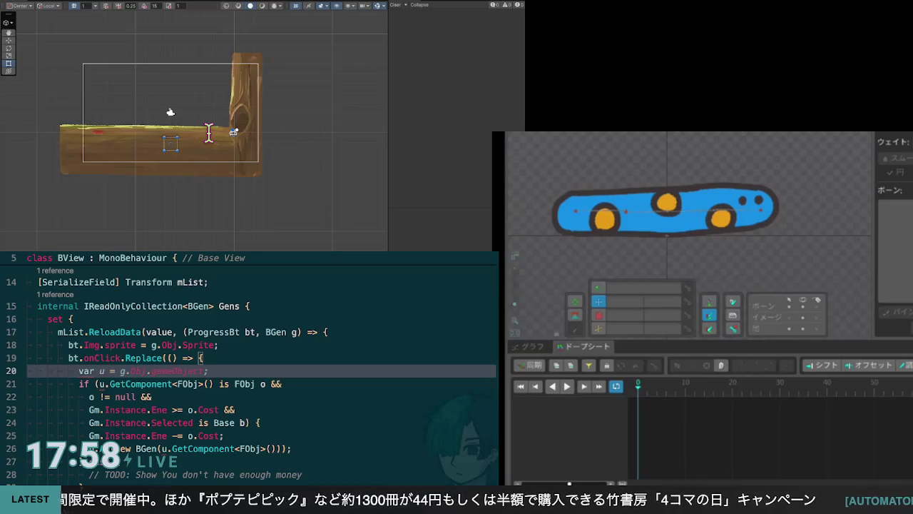
key(Tab)
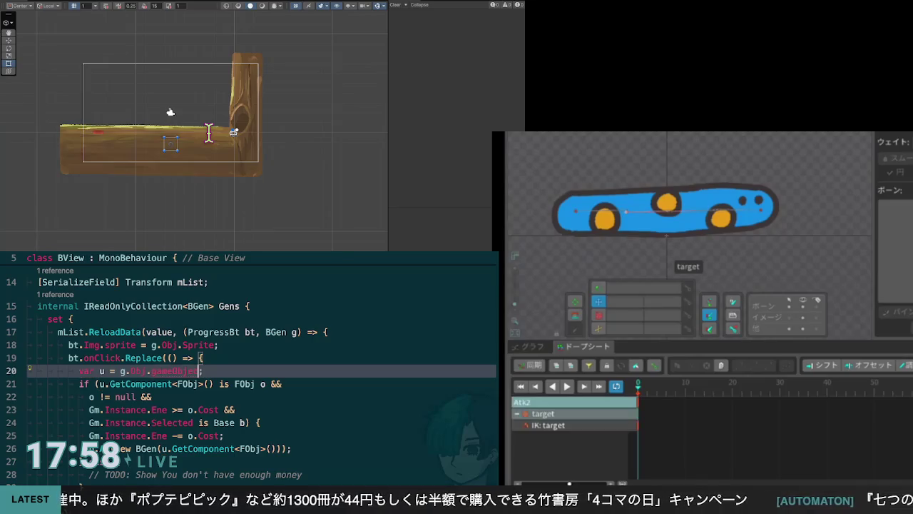
key(BackSpace)
key(BackSpace)
key(BackSpace)
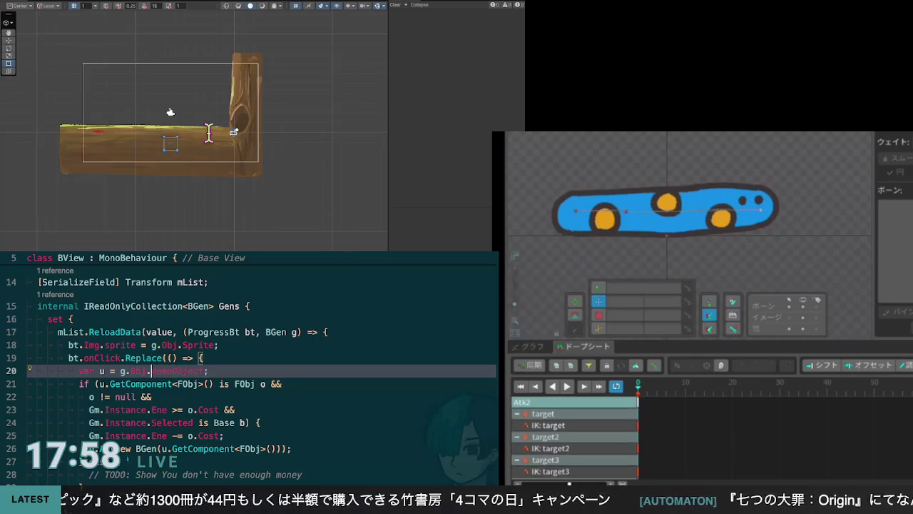
key(Escape)
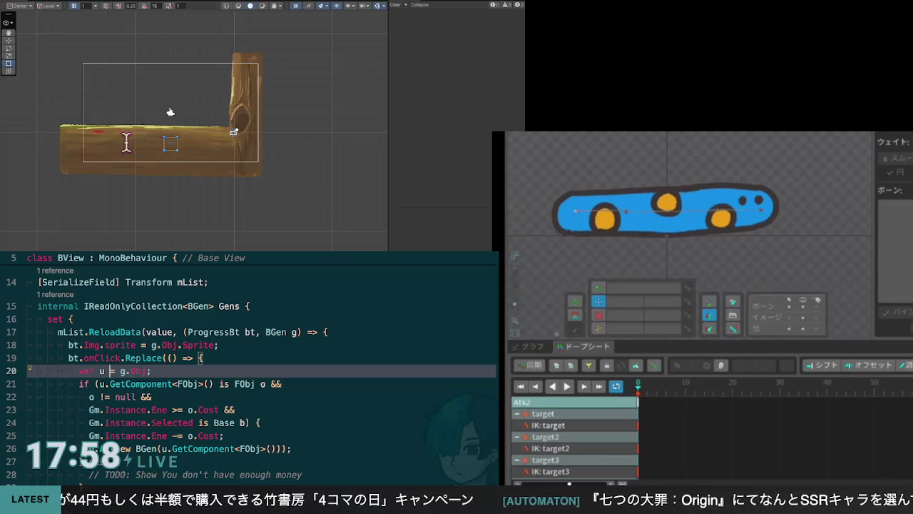
mouse_move(127, 143)
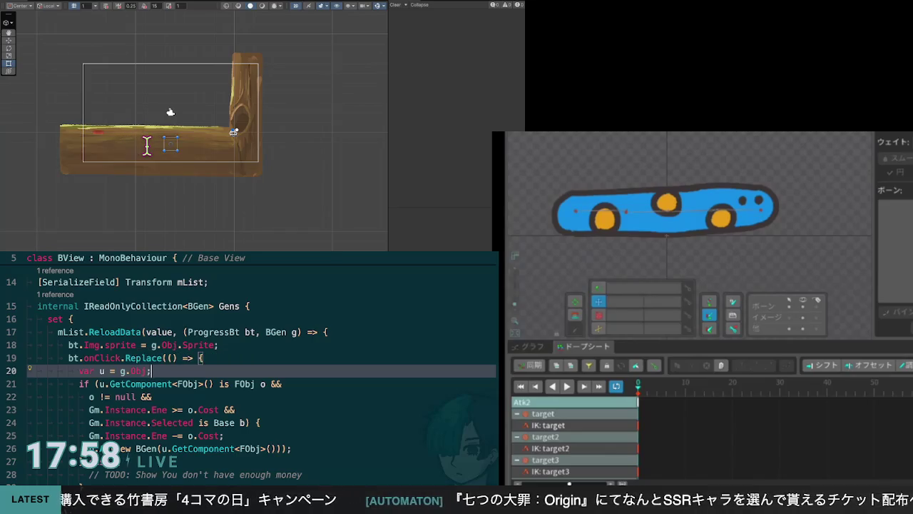
scroll(147, 145, up, 1)
scroll(148, 149, down, 1)
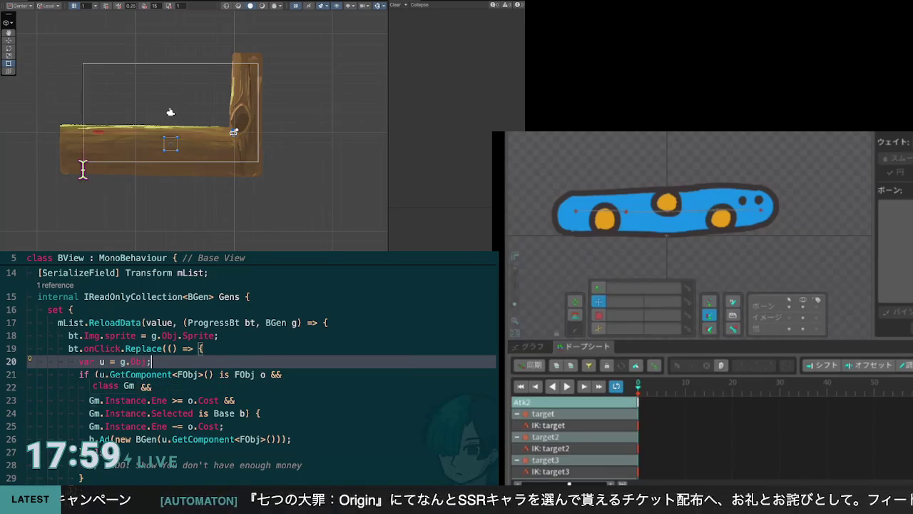
Accept Windsurf's inline rewrite of lines 21–23 checking Ene against cost and deducting it
click(97, 373)
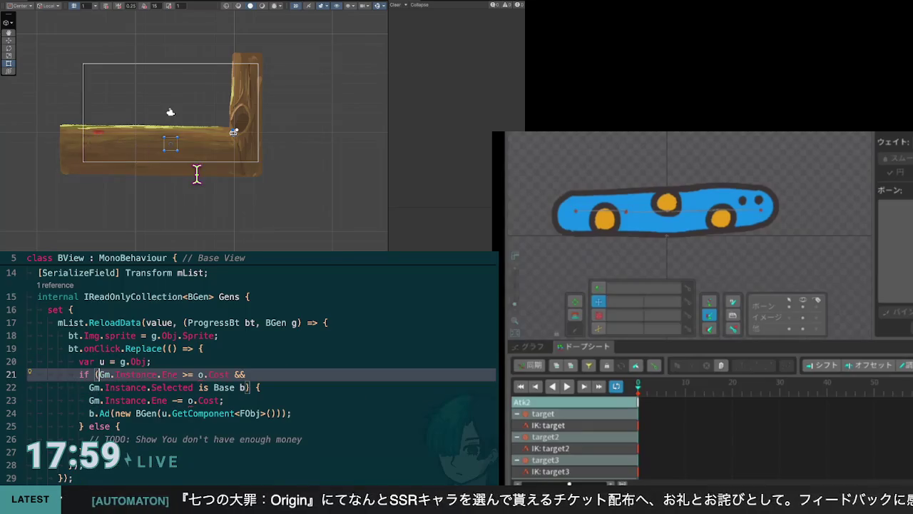
key(Tab)
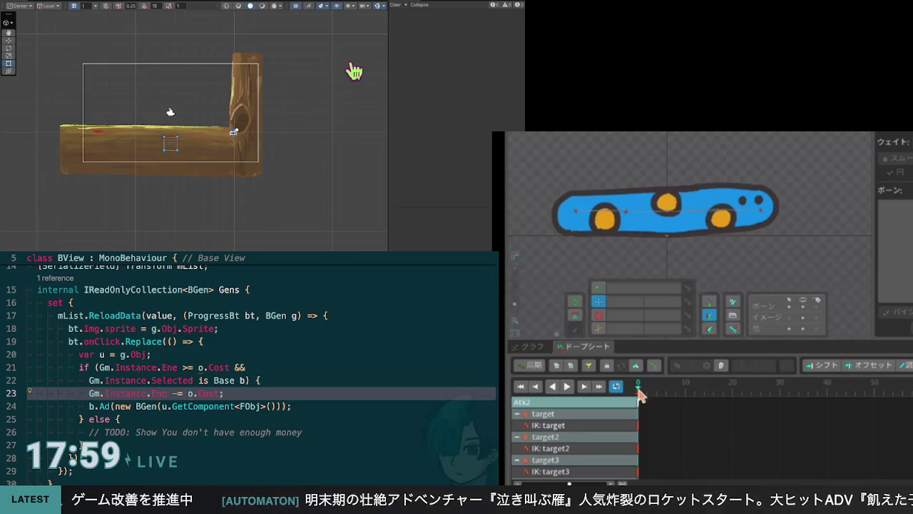
click(640, 428)
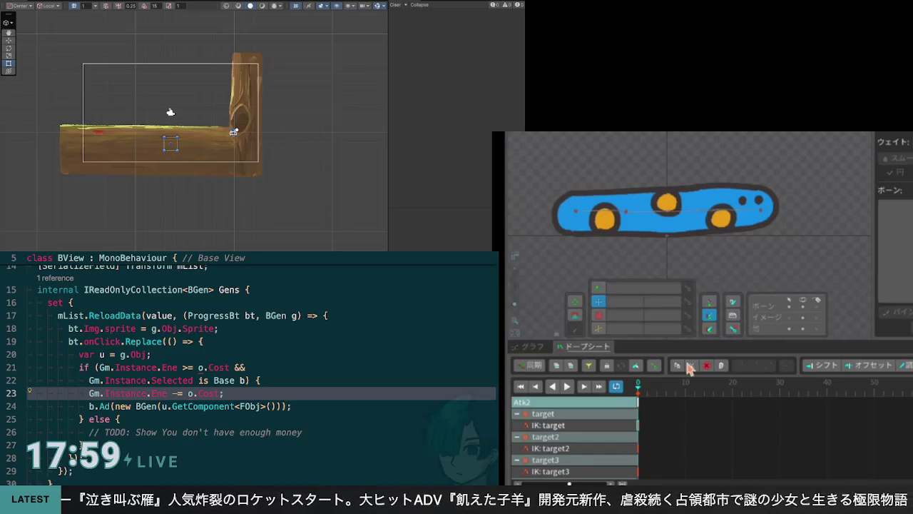
Select the target bone and return to frame 0, showing X -303.58, Y 178.38, rotation -1.058
mouse_move(655, 390)
mouse_down()
mouse_move(668, 390)
mouse_move(638, 394)
mouse_up()
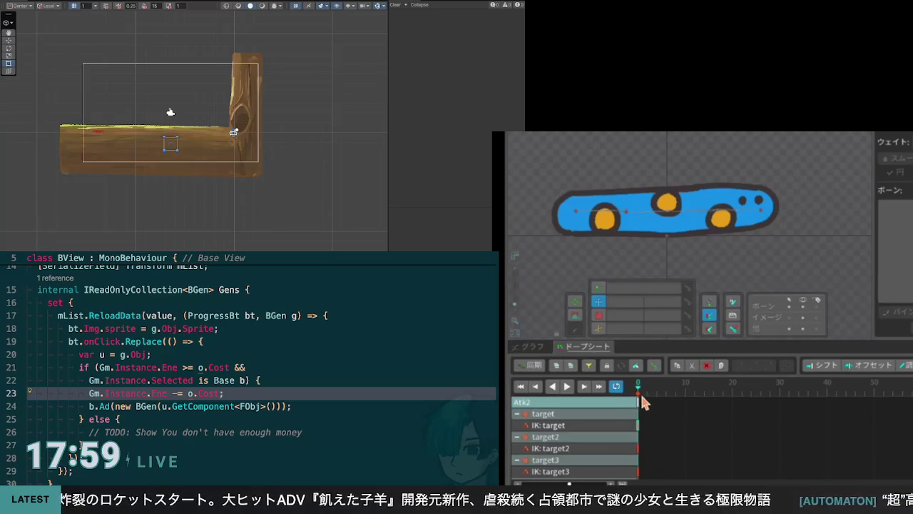
click(639, 214)
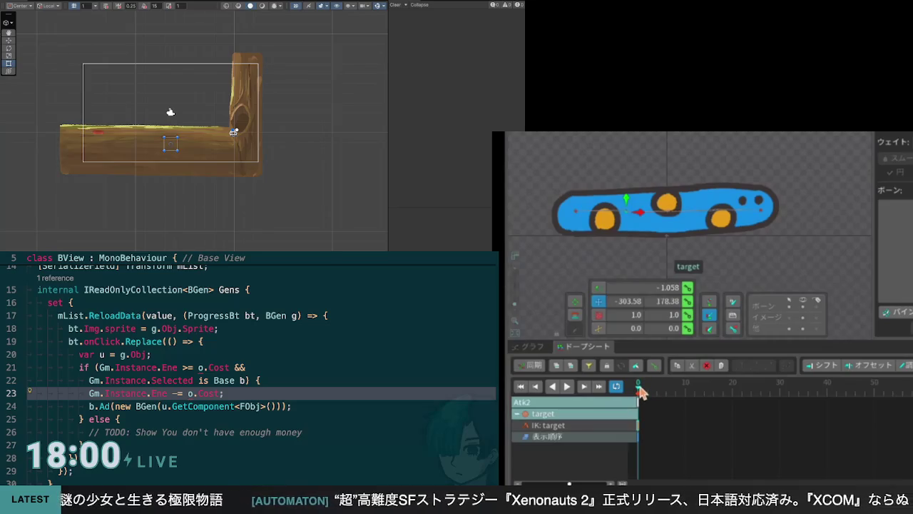
mouse_move(640, 397)
mouse_down()
mouse_move(688, 395)
mouse_move(644, 404)
mouse_up()
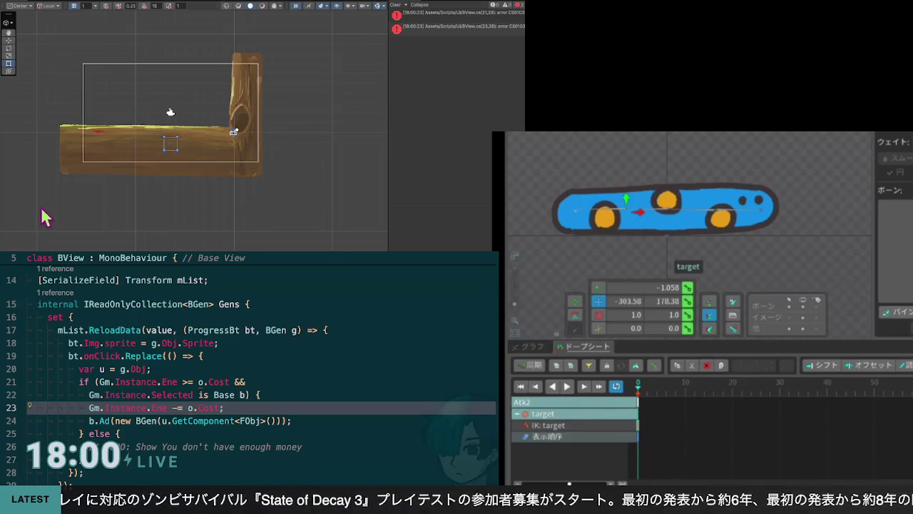
Rotate bone2 to 4.149 at frame 0 of Atk2, keying its rotation
click(663, 208)
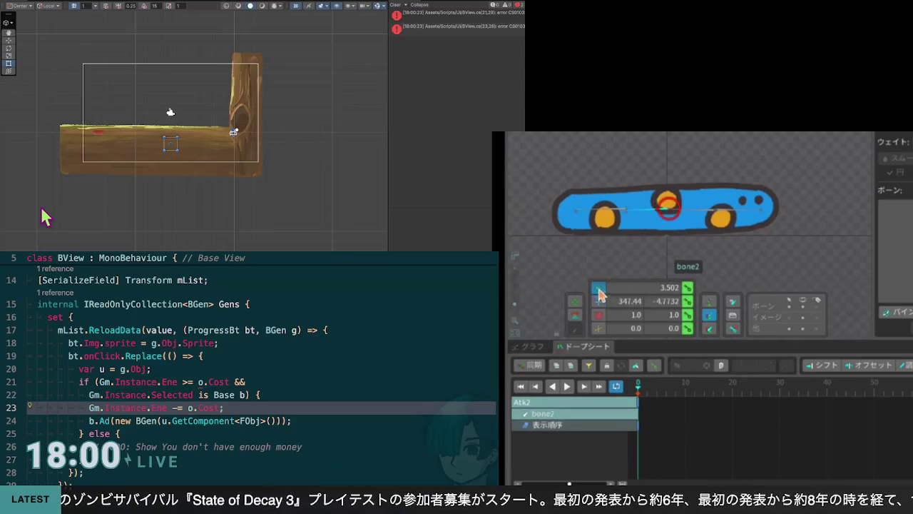
mouse_move(668, 214)
mouse_down()
mouse_move(670, 202)
mouse_move(640, 232)
mouse_up()
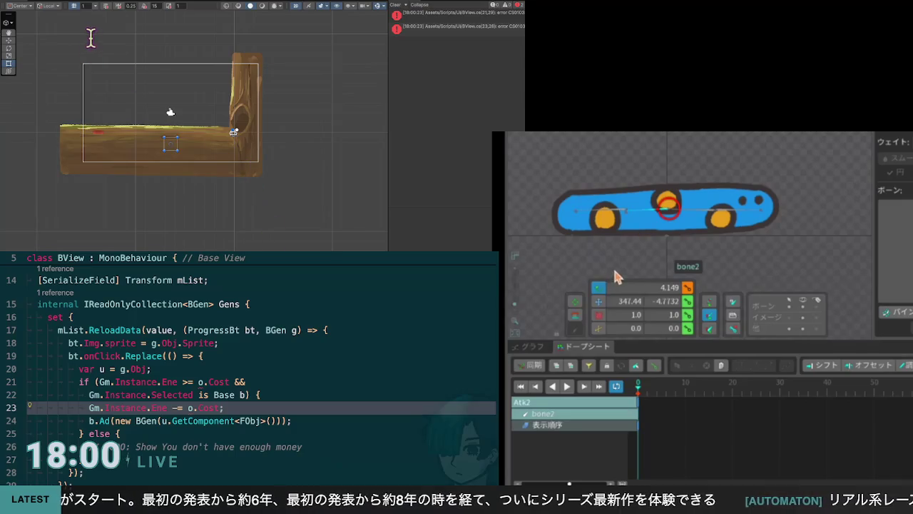
mouse_move(668, 208)
mouse_down()
mouse_move(664, 194)
mouse_move(668, 206)
mouse_move(649, 212)
mouse_up()
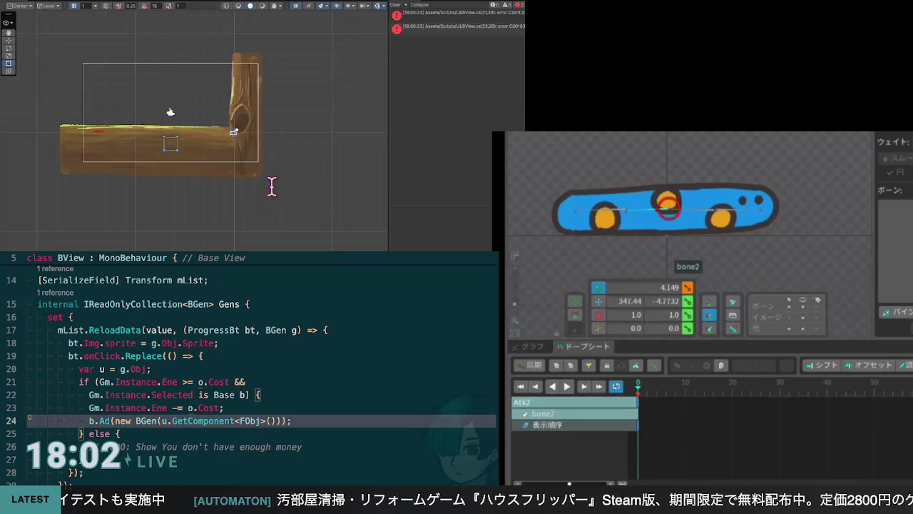
Change o.Cost to u.Cost in the energy check on line 21
scroll(277, 187, down, 2)
scroll(268, 186, up, 3)
scroll(269, 185, up, 2)
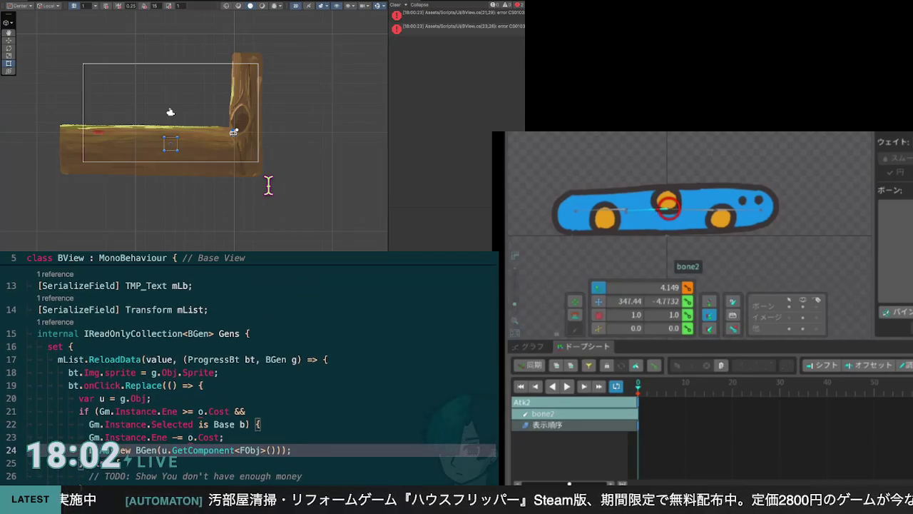
scroll(250, 371, down, 2)
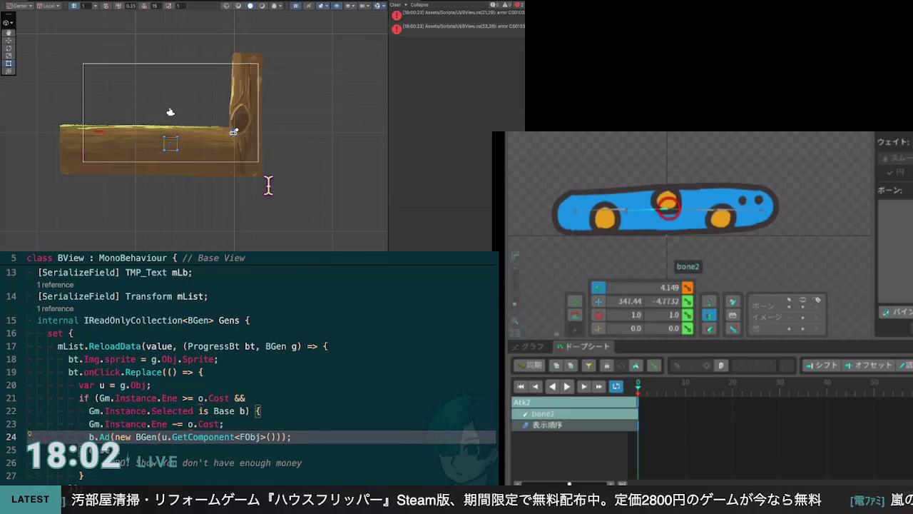
scroll(269, 185, down, 2)
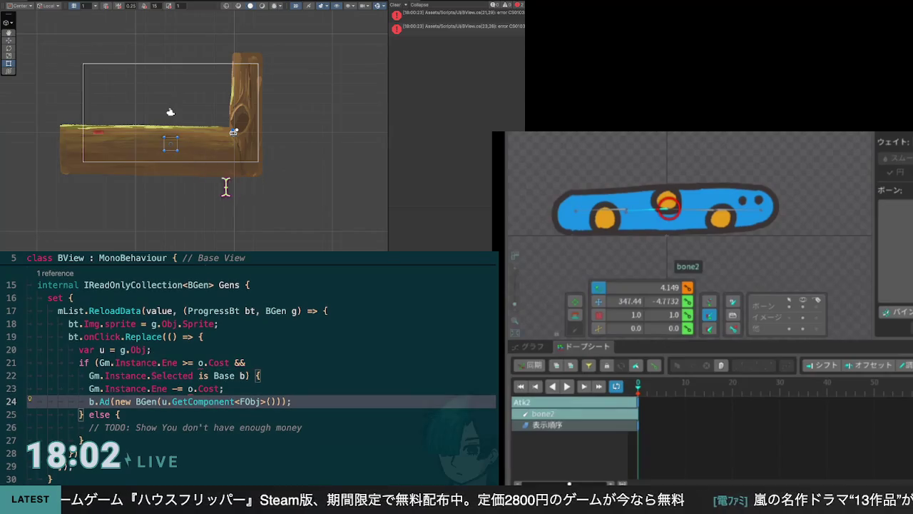
click(200, 362)
key(BackSpace)
text(u)
key(Up)
key(Up)
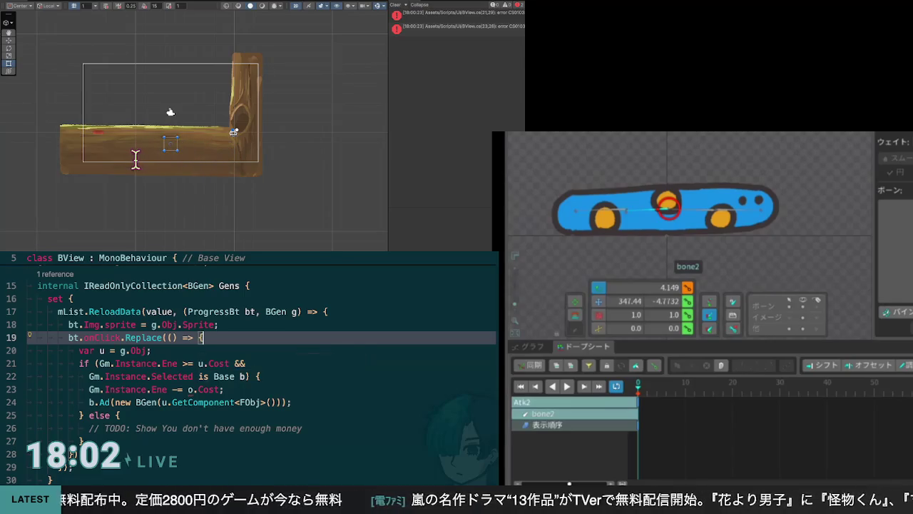
Change o.Cost to u.Cost in the energy deduction on line 23
key(Down)
key(Down)
key(Down)
key(End)
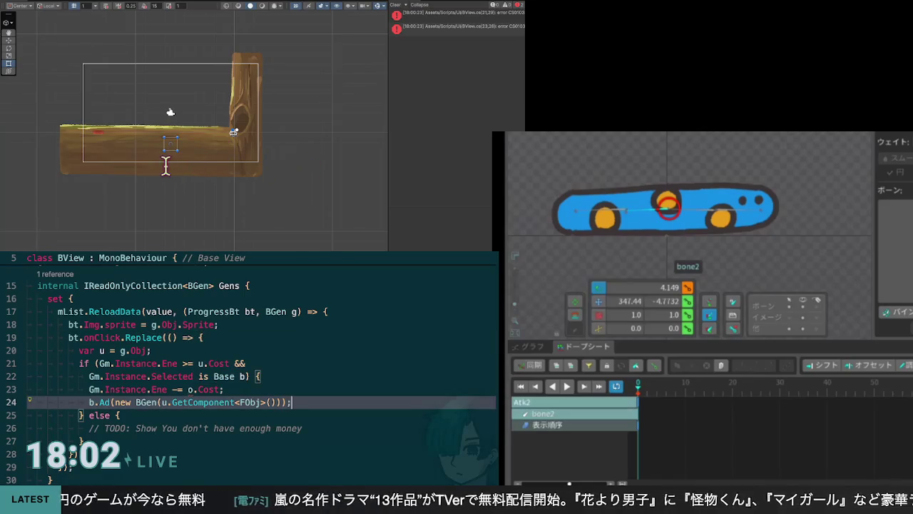
key(Up)
key(BackSpace)
text(u)
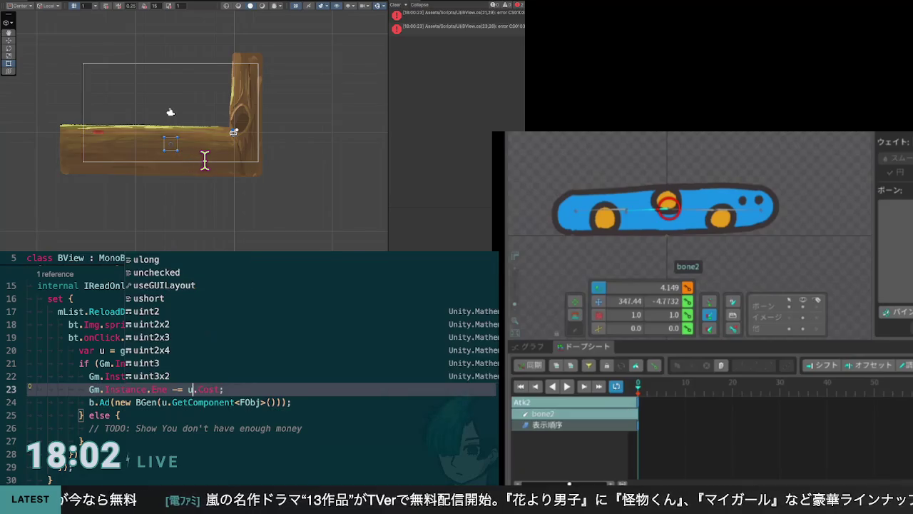
key(Escape)
key(Down)
key(Down)
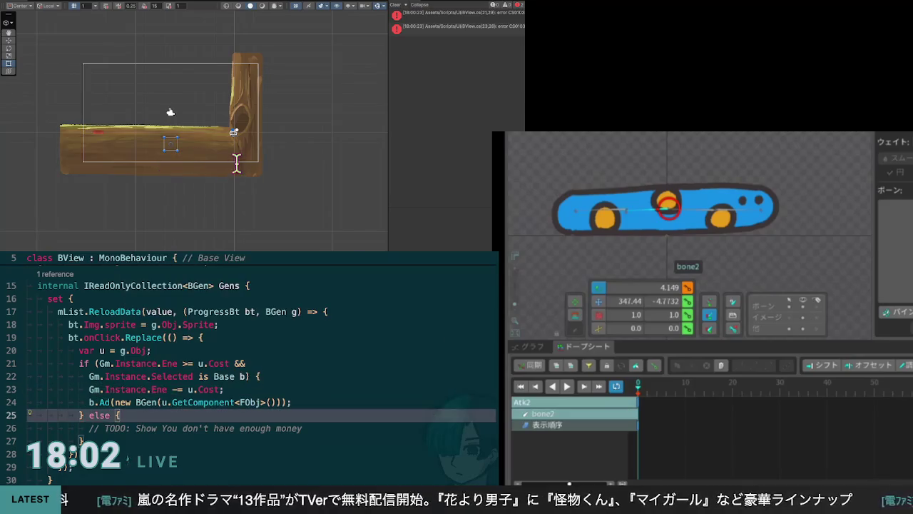
key(Up)
key(Up)
key(Down)
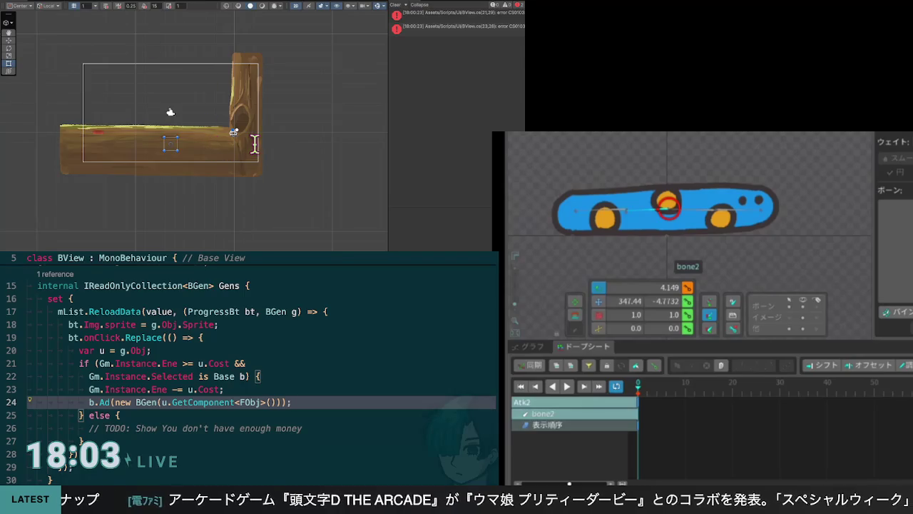
key(Up)
key(Down)
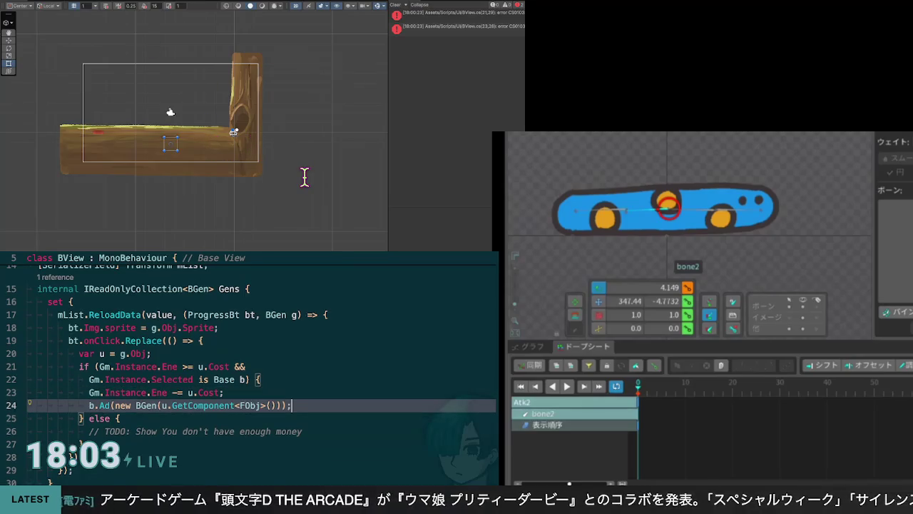
Replace the new BGen(...) expression in b.Ad on line 24 with g
scroll(262, 357, down, 1)
scroll(262, 357, up, 1)
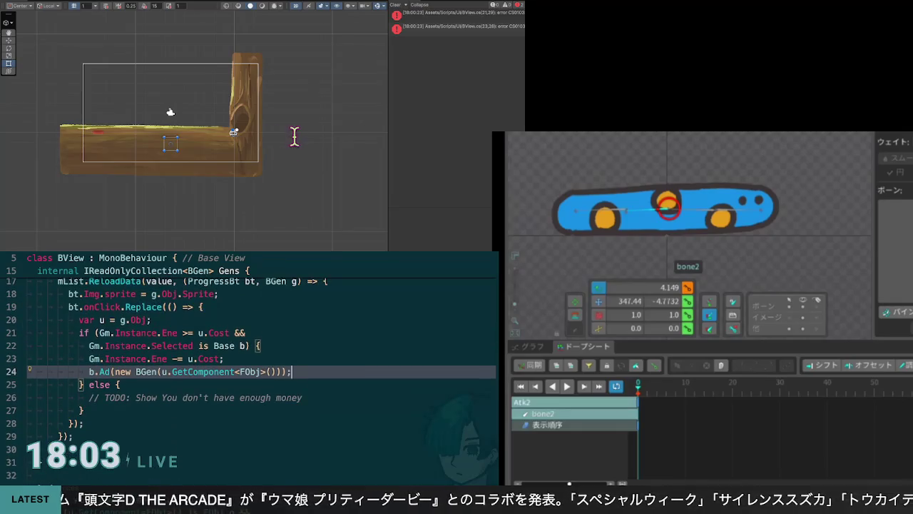
scroll(262, 356, up, 1)
scroll(262, 357, up, 1)
scroll(262, 357, up, 2)
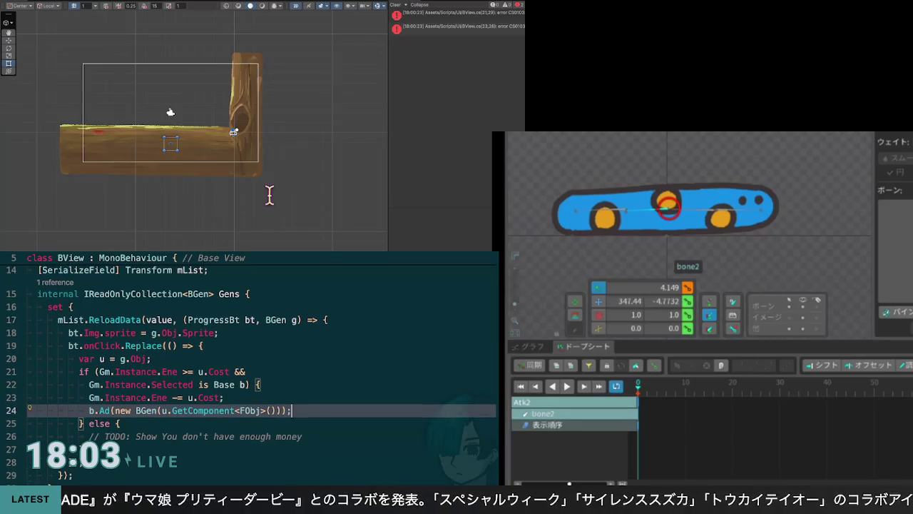
key(Home)
key(Right)
key(Right)
key(Right)
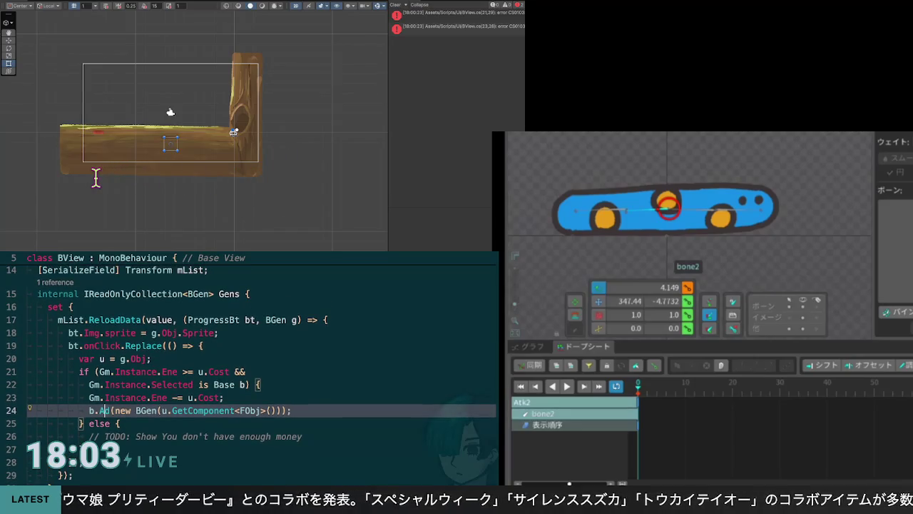
key(Up)
key(Up)
key(Down)
key(End)
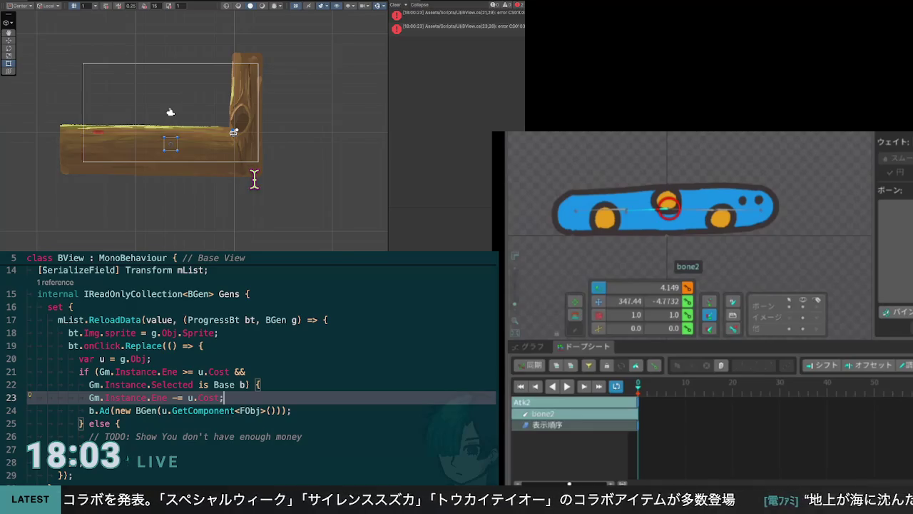
key(Down)
key(ctrl+Left)
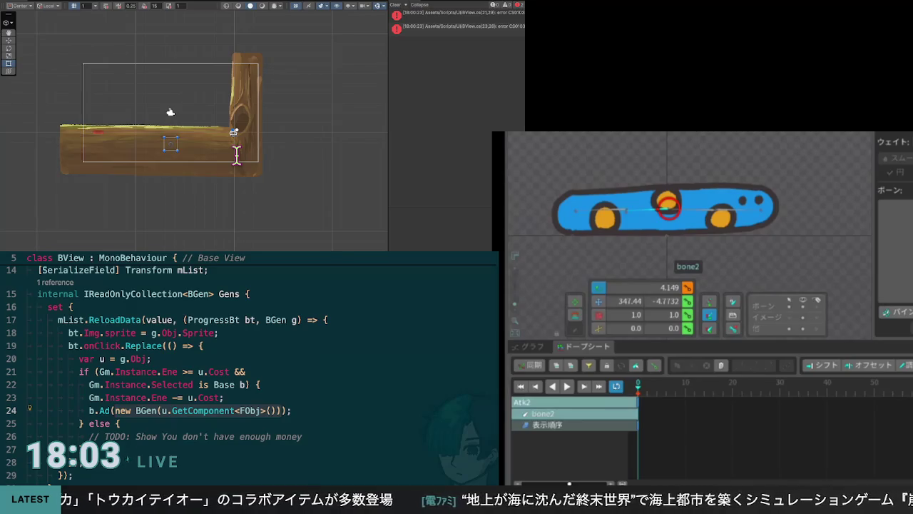
key(Down)
key(Down)
key(Down)
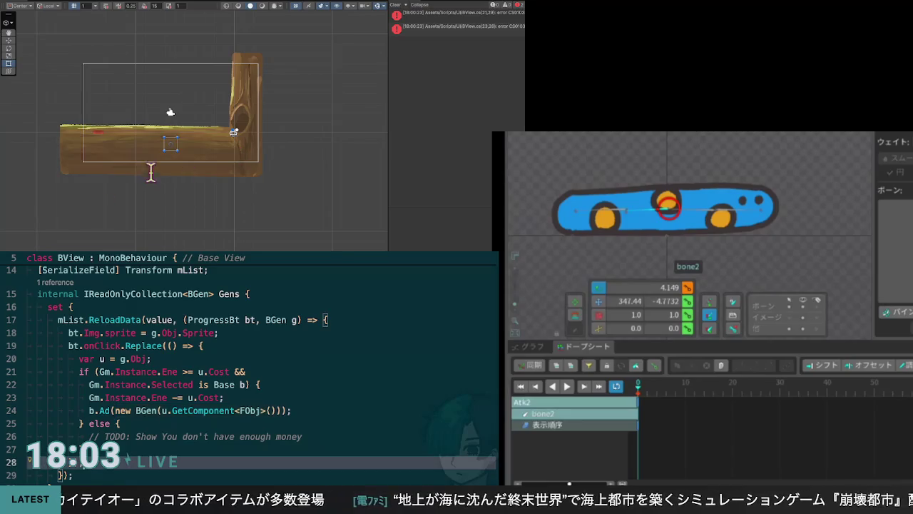
key(ctrl+minus)
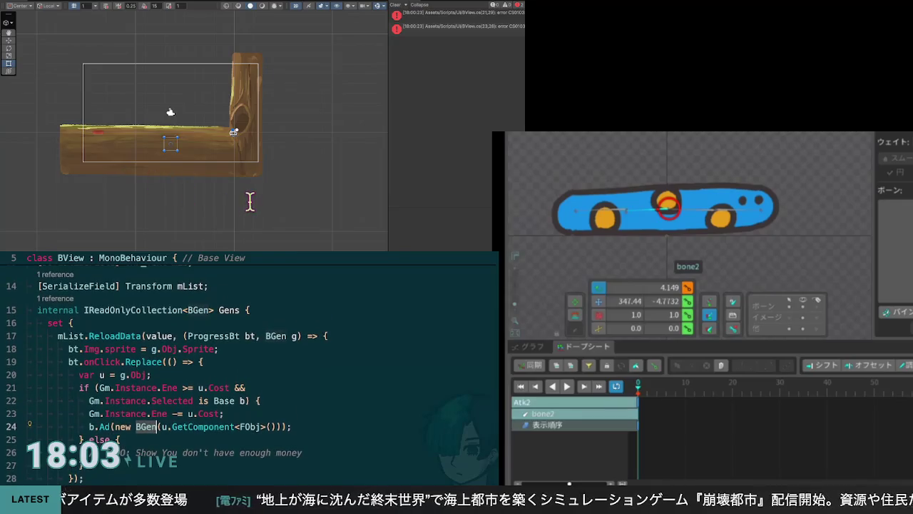
key(shift+alt+Right)
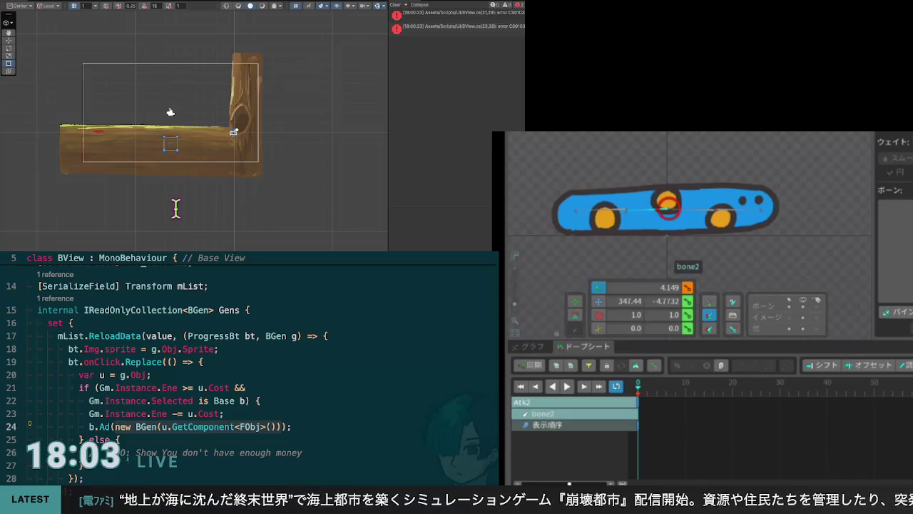
text(g)
key(Escape)
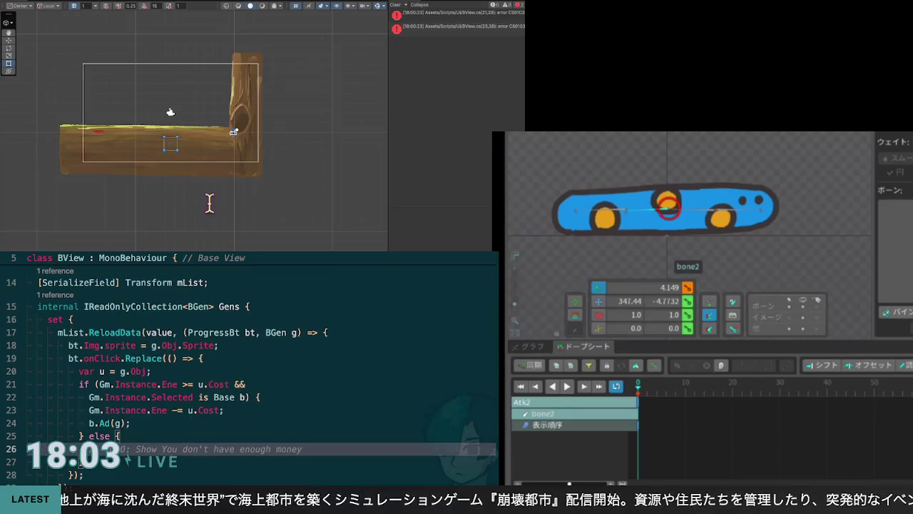
key(Down)
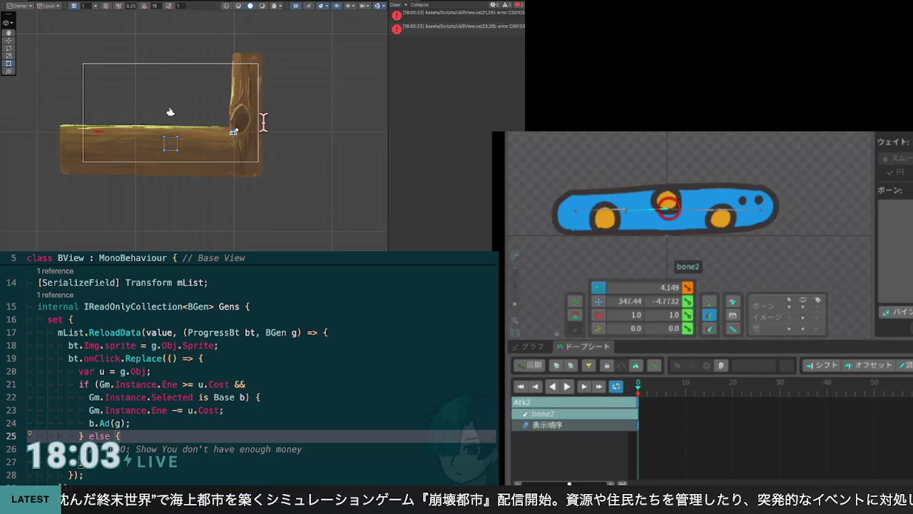
key(Up)
key(Up)
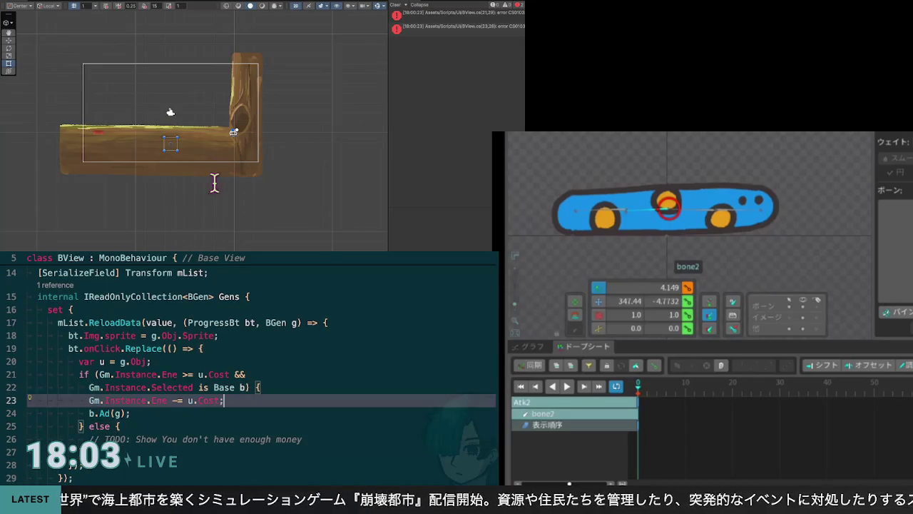
key(Down)
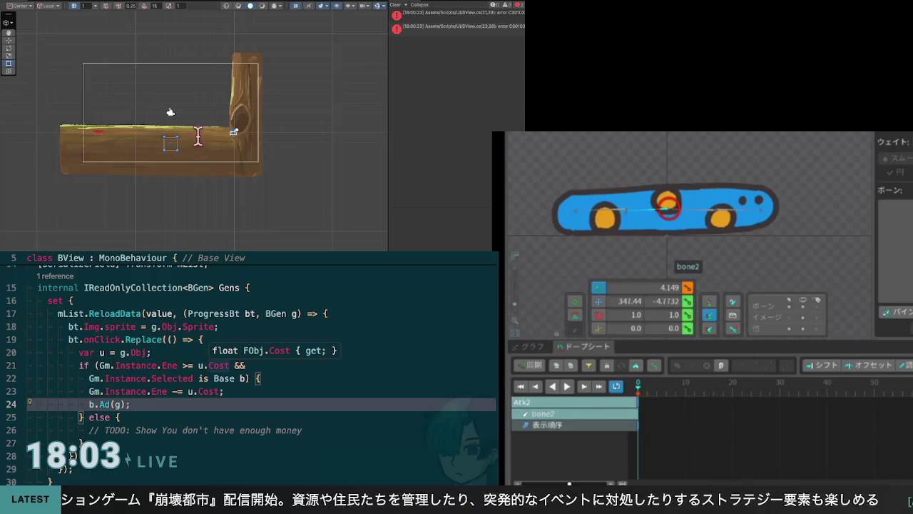
key(Down)
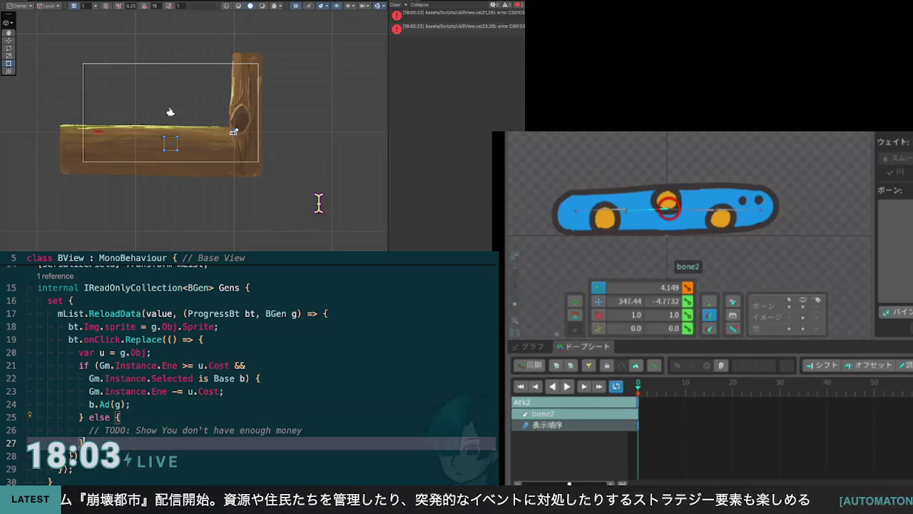
key(Down)
key(End)
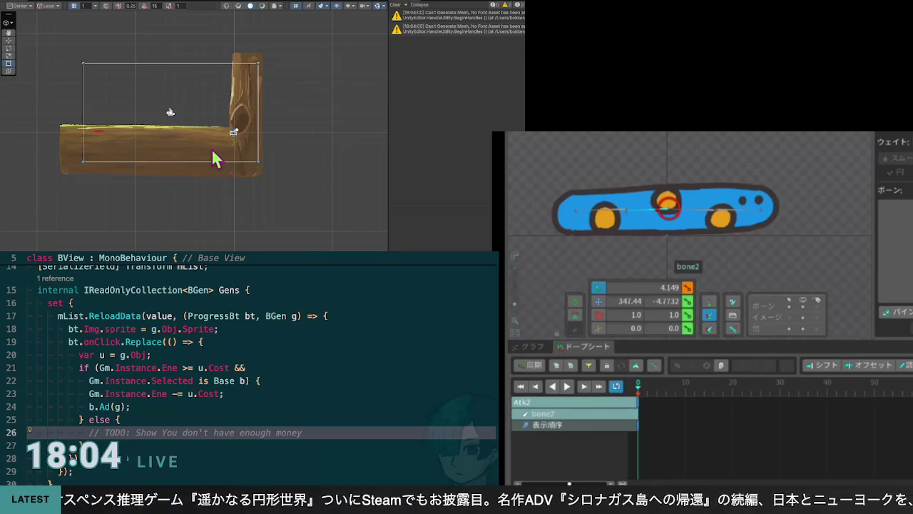
Select the ground sprite in the Scene view and enter Play mode with Ctrl+P
click(91, 72)
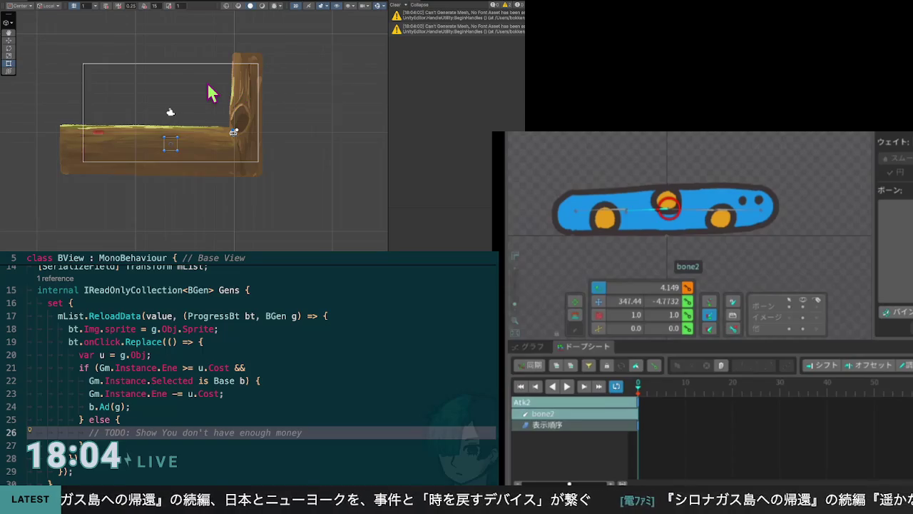
click(94, 65)
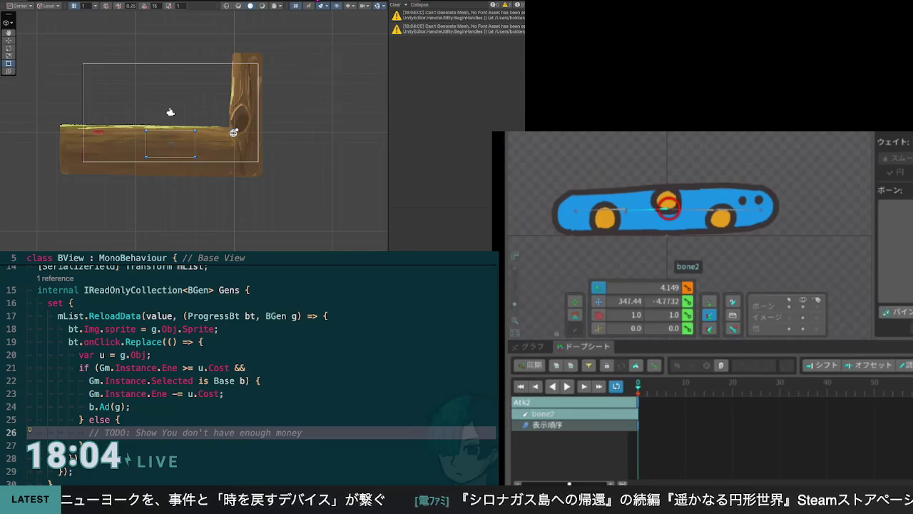
key(ctrl+p)
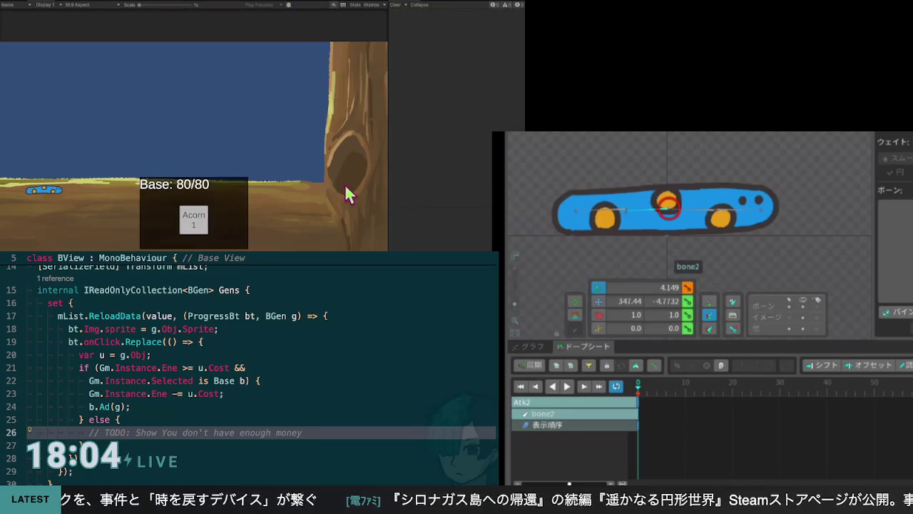
Try an Acorn, stop the game, and follow the out-of-bounds error to Base.cs line 50
click(196, 217)
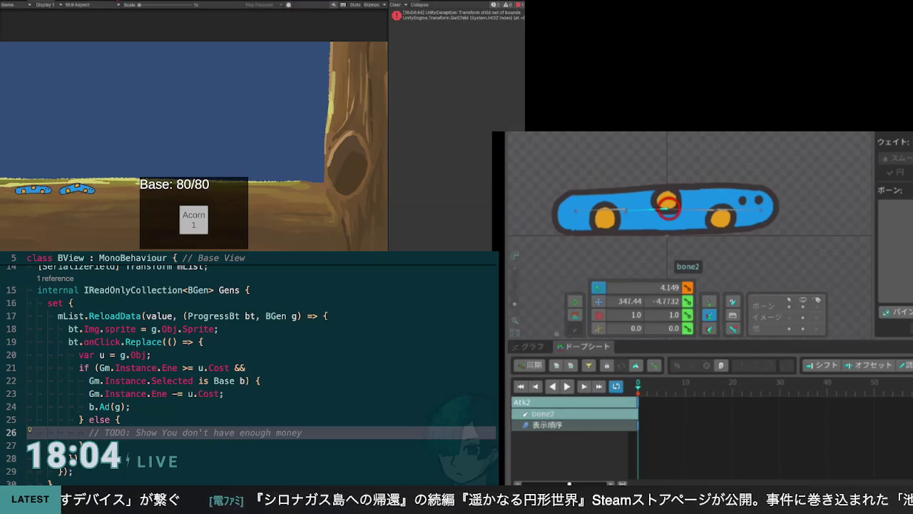
key(ctrl+p)
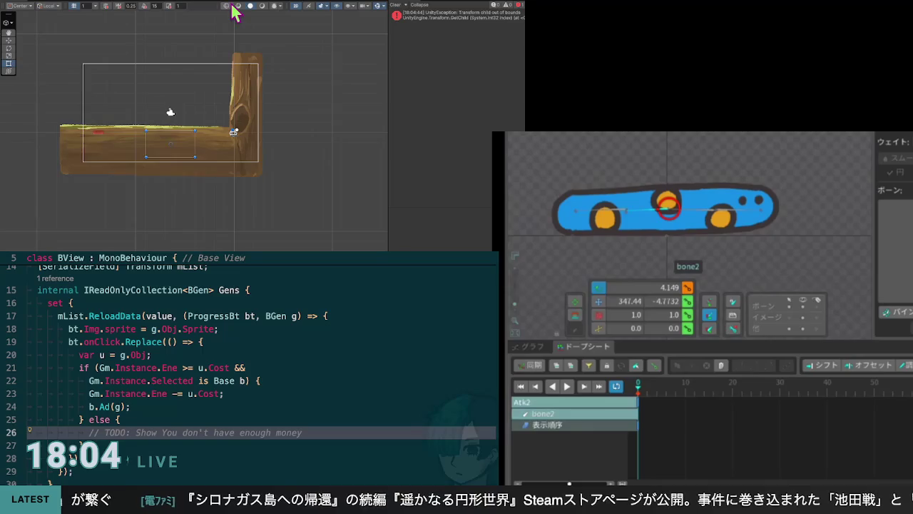
click(408, 17)
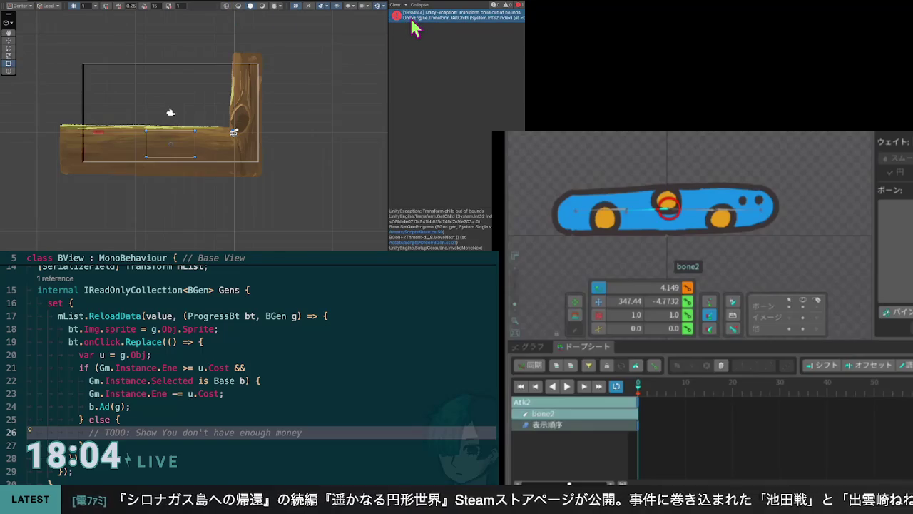
double_click(413, 20)
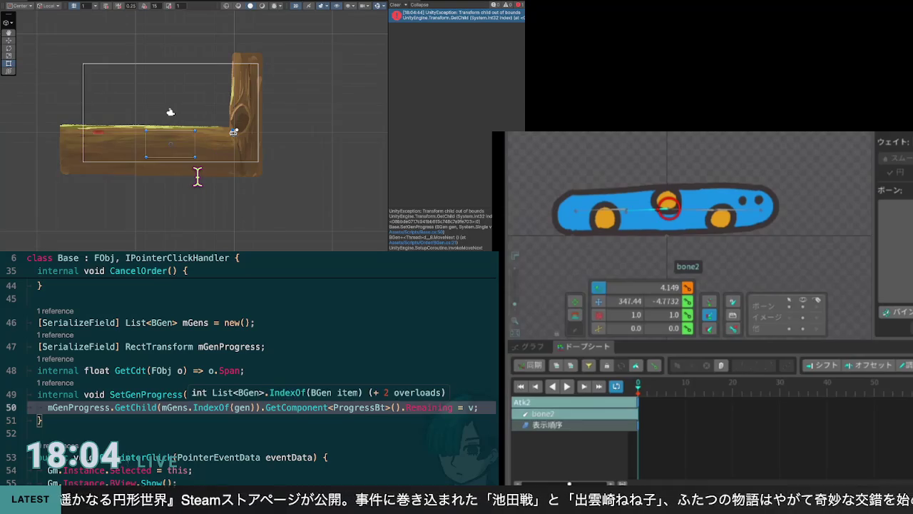
Delete the [SerializeField] List<BGen> mGens field line from the Base class
key(Up)
key(Up)
key(Up)
key(End)
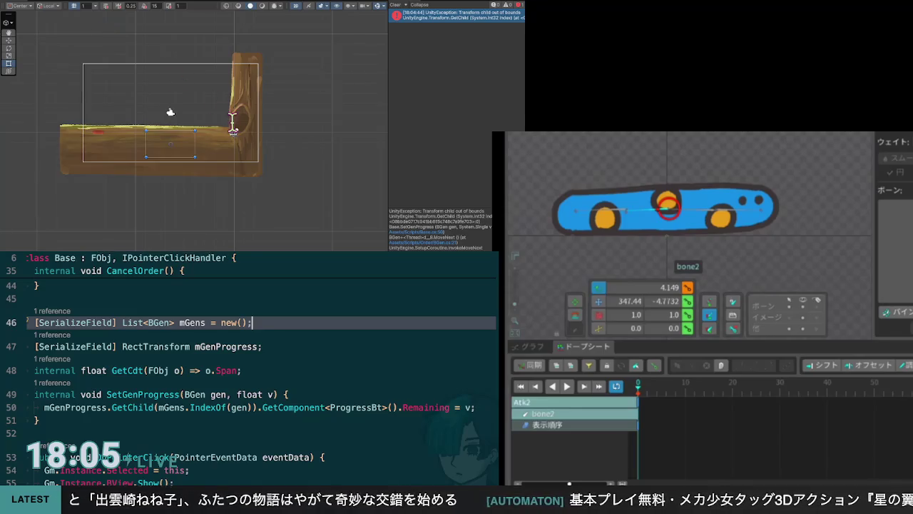
key(ctrl+k)
key(ctrl+j)
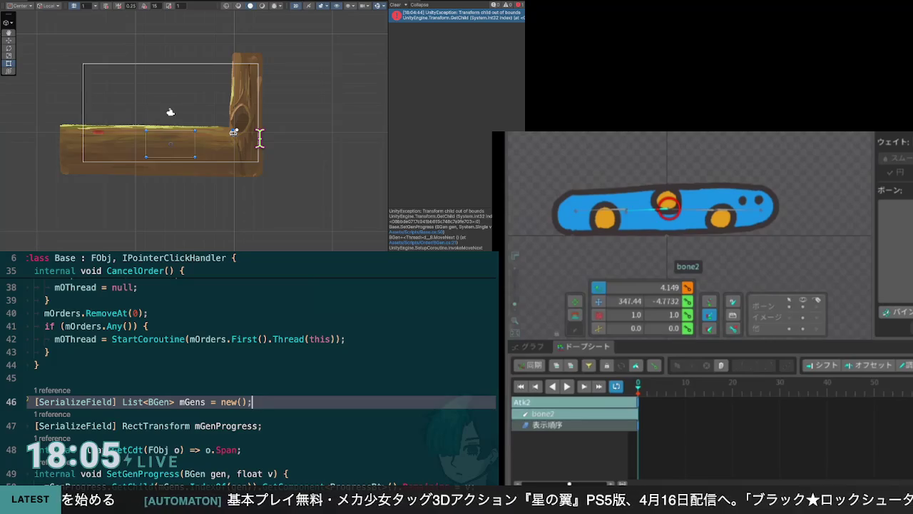
key(ctrl+shift+k)
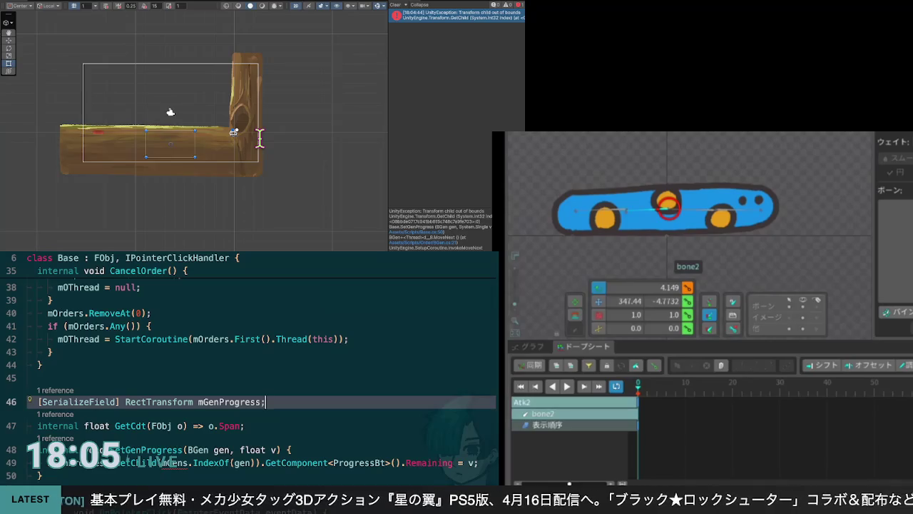
scroll(240, 147, down, 4)
scroll(239, 149, up, 8)
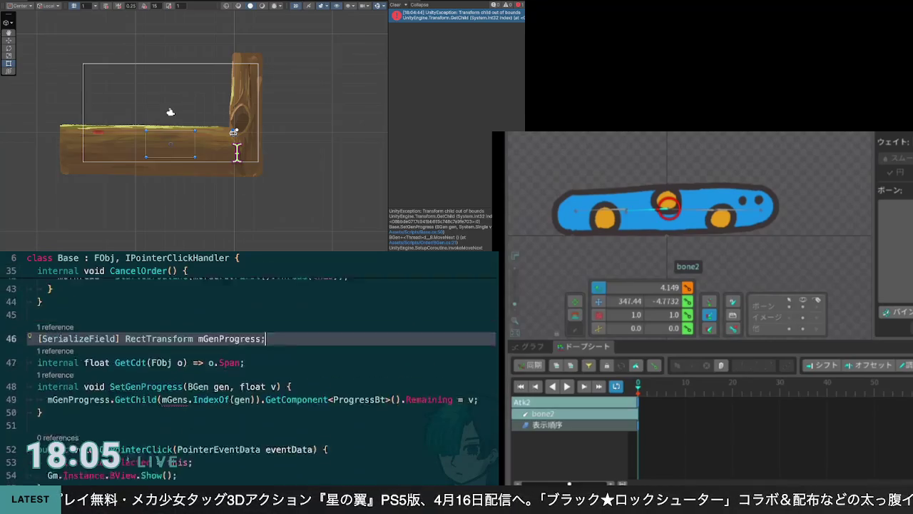
scroll(237, 152, up, 4)
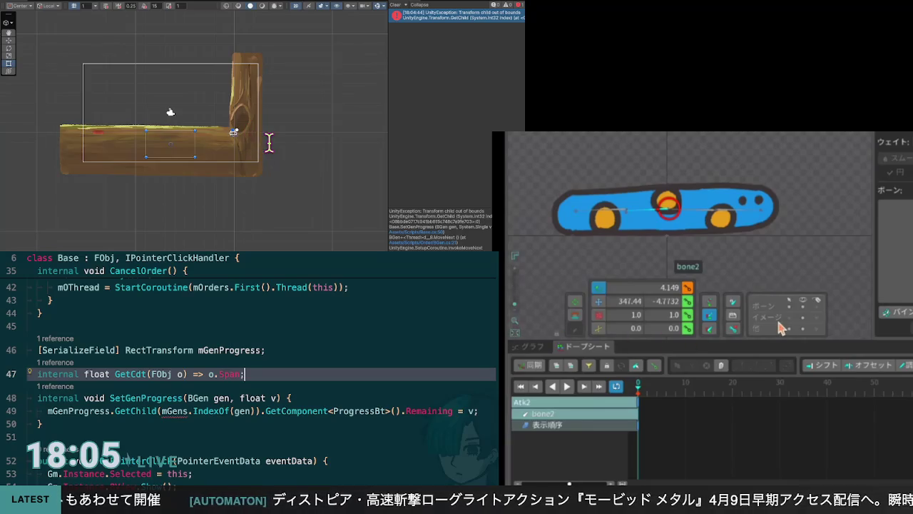
key(Up)
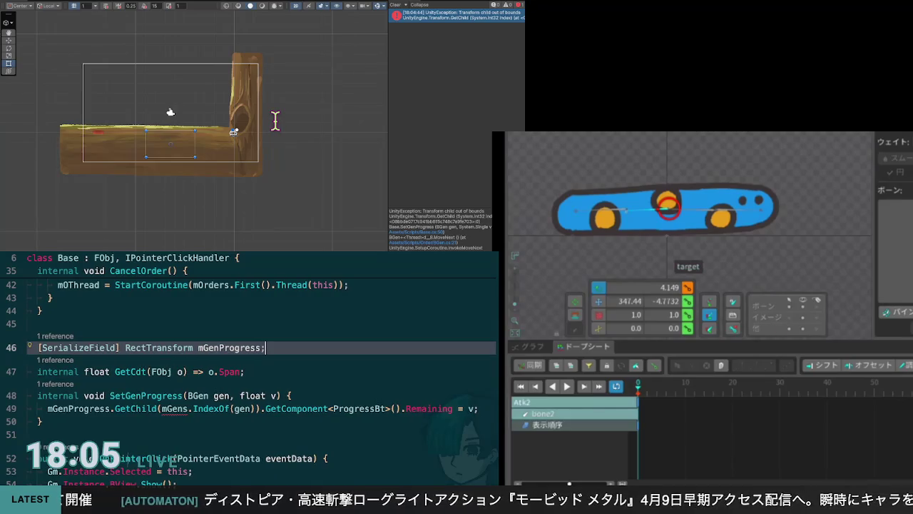
Review Base's mGenProgress and GetCdt lines in Windsurf
key(Down)
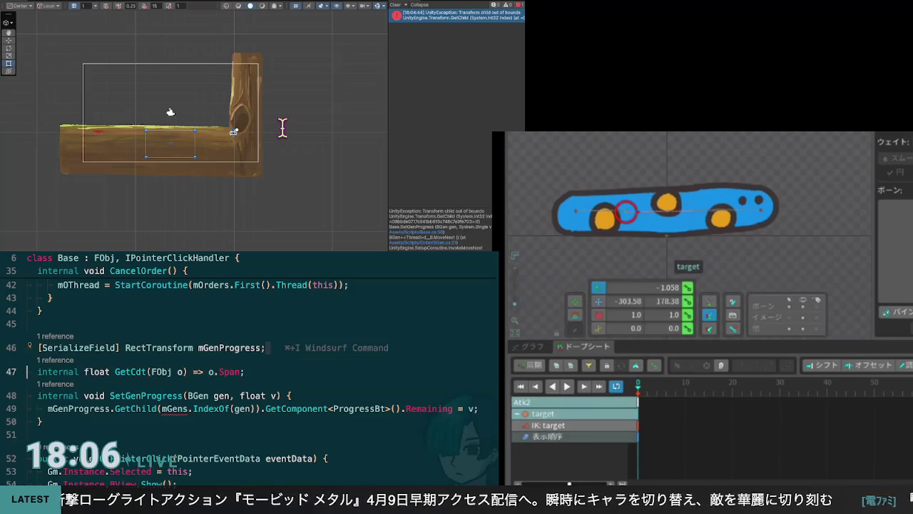
key(Up)
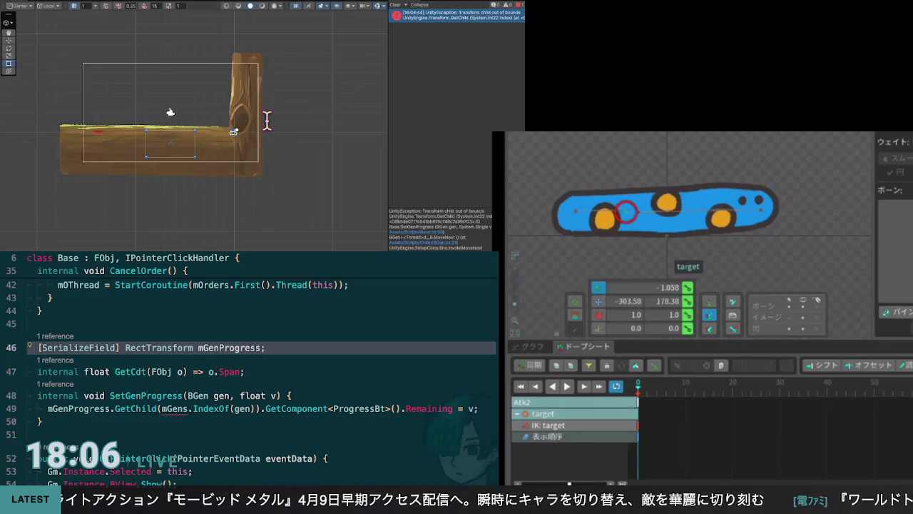
key(Down)
scroll(261, 357, down, 3)
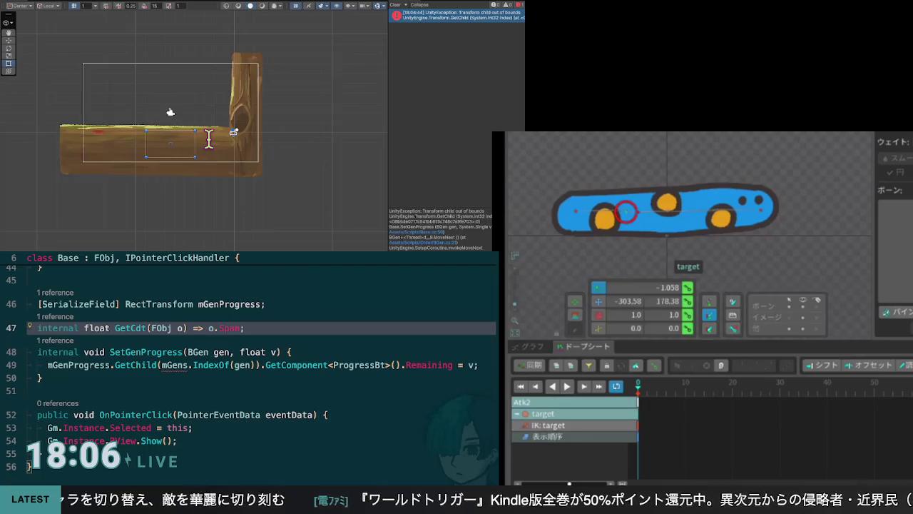
Test-drag the blue worm's IK target, then turn on Auto Key
mouse_move(630, 225)
mouse_down()
mouse_move(681, 226)
mouse_move(635, 223)
mouse_up()
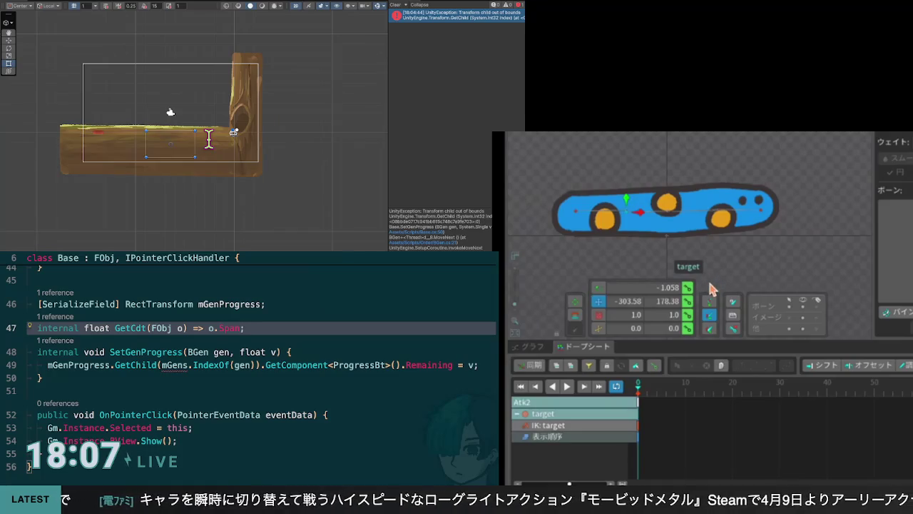
mouse_move(640, 213)
mouse_down()
mouse_move(681, 223)
mouse_move(638, 212)
mouse_up()
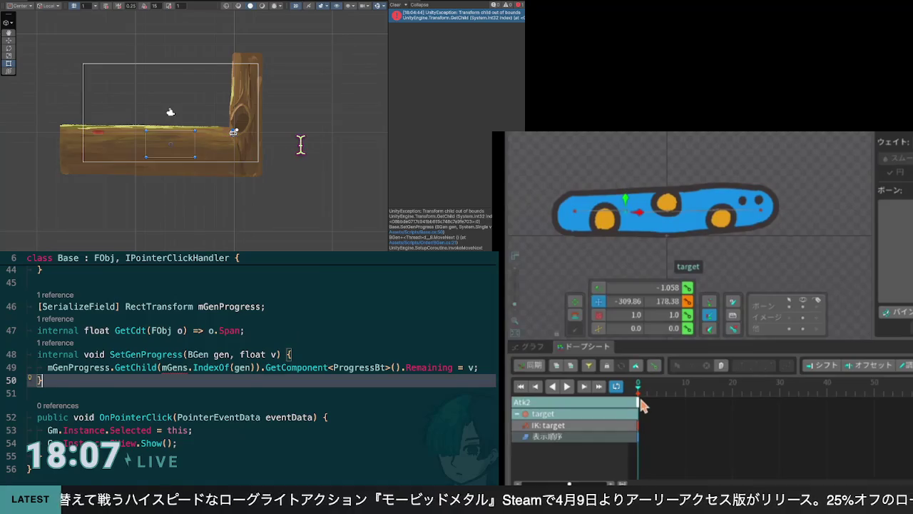
click(325, 367)
key(Up)
click(655, 368)
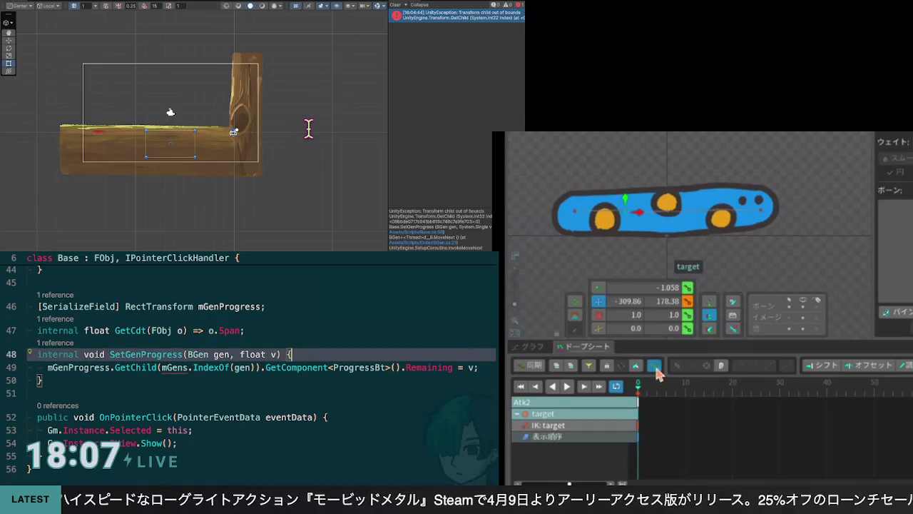
Set the Atk2 playhead back to frame 0
click(656, 386)
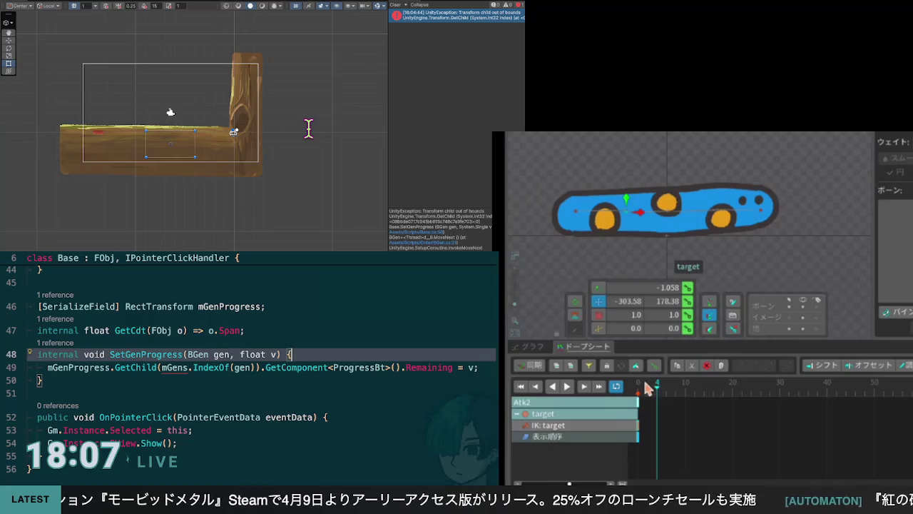
drag(657, 396, 635, 400)
click(643, 397)
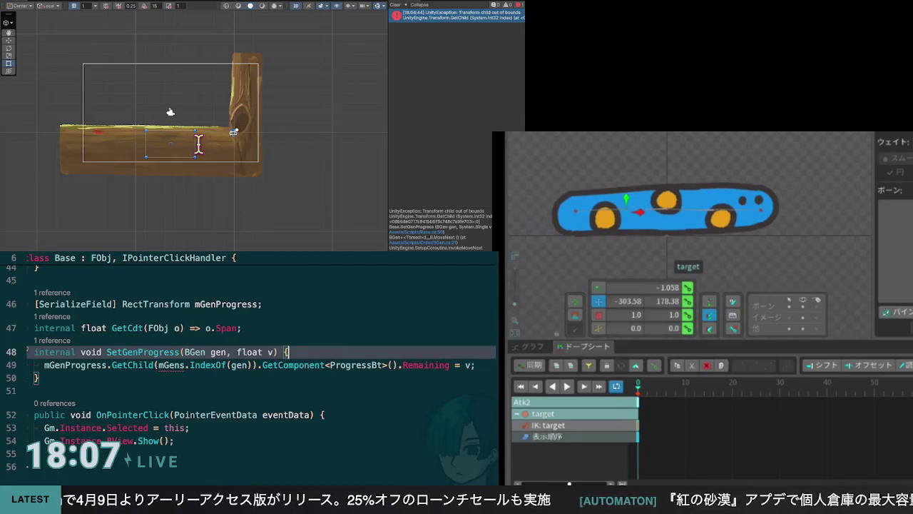
key(Left)
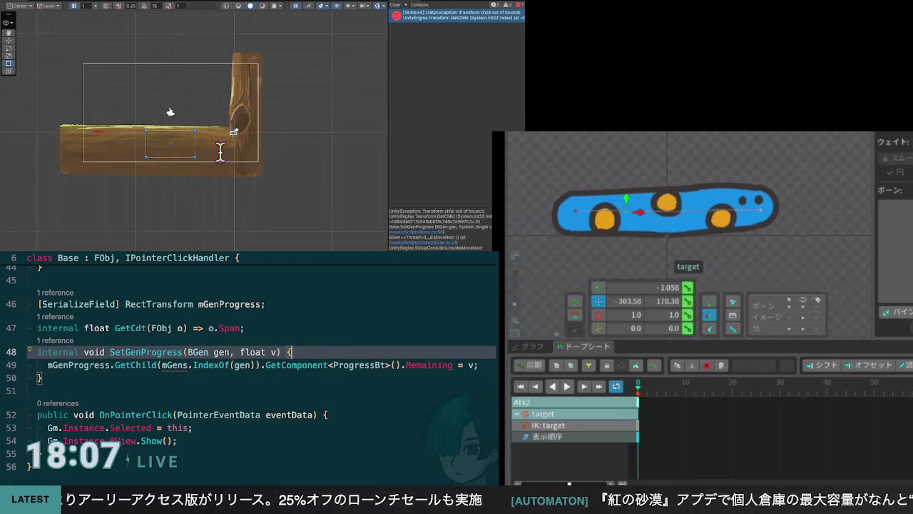
key(Down)
key(Down)
Key the IK target at frame 10, then undo a test bend so the worm stays straight
mouse_move(637, 391)
mouse_down()
mouse_move(694, 404)
mouse_move(662, 404)
mouse_move(686, 403)
mouse_move(651, 386)
mouse_move(685, 385)
mouse_up()
key(Up)
key(Up)
key(End)
key(Down)
key(Down)
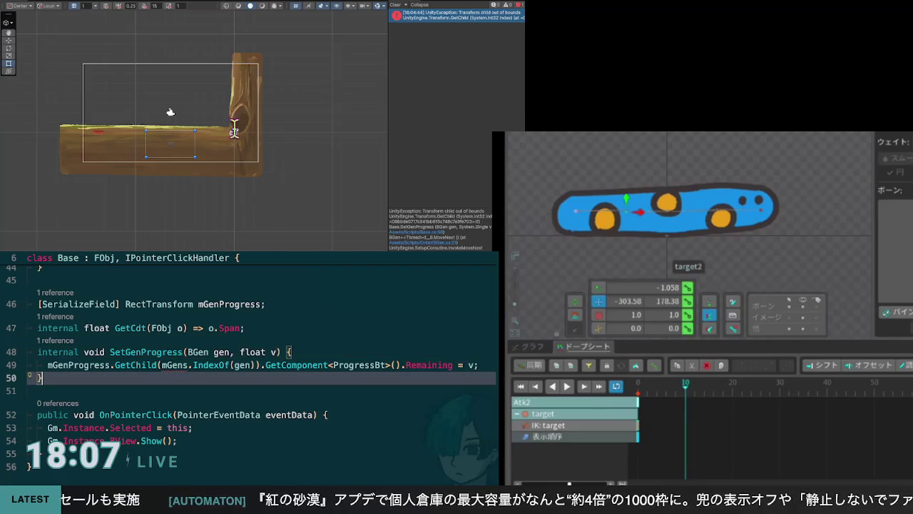
key(k)
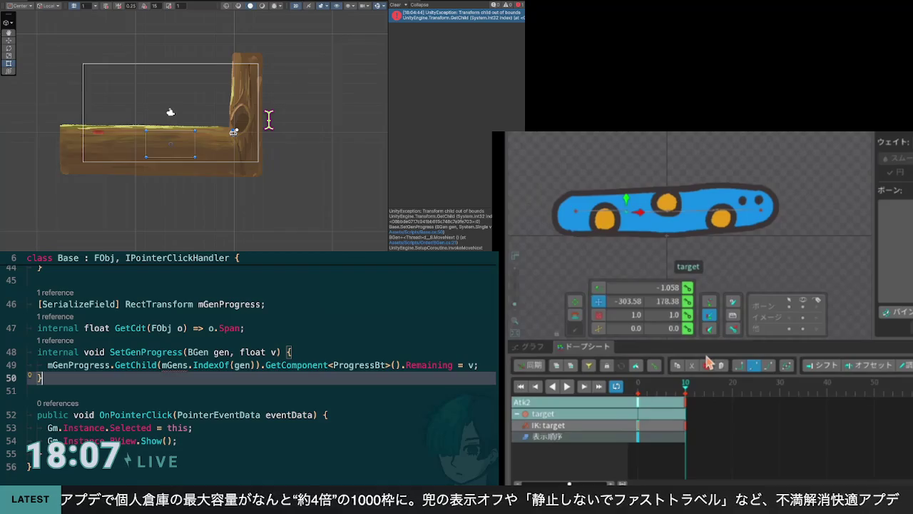
mouse_move(643, 220)
mouse_down()
mouse_move(683, 222)
mouse_move(677, 214)
mouse_up()
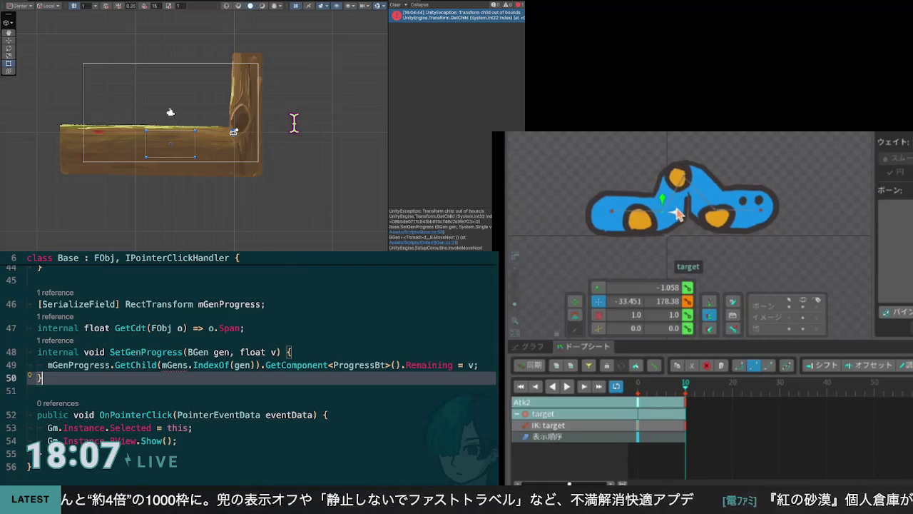
key(ctrl+z)
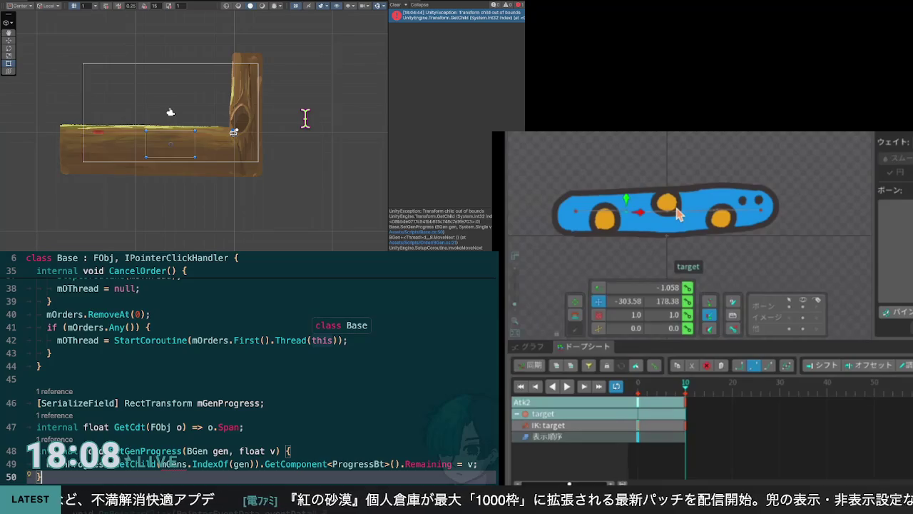
Select the mGens expression on line 49 of SetGenProgress and jump to its declaration in Gm.cs with F12
scroll(250, 378, down, 1)
click(244, 414)
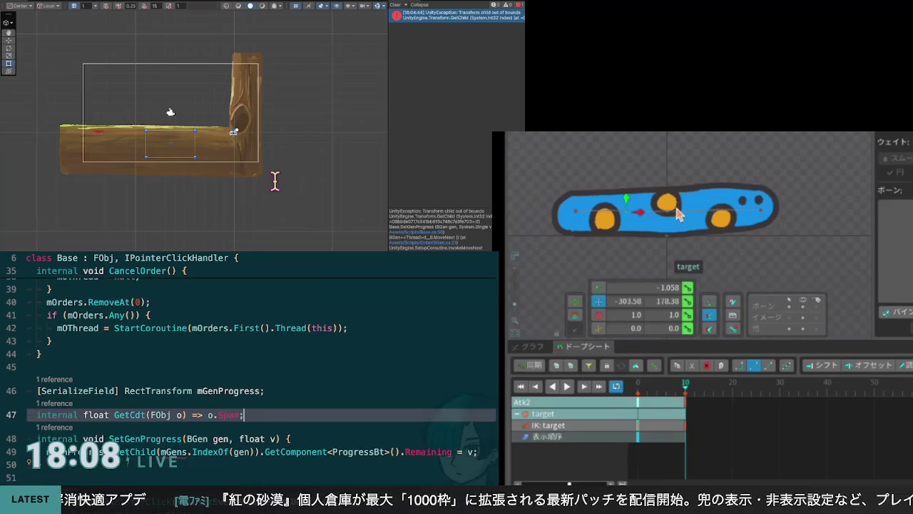
key(ctrl+Down)
key(ctrl+Down)
key(ctrl+Down)
key(Down)
key(End)
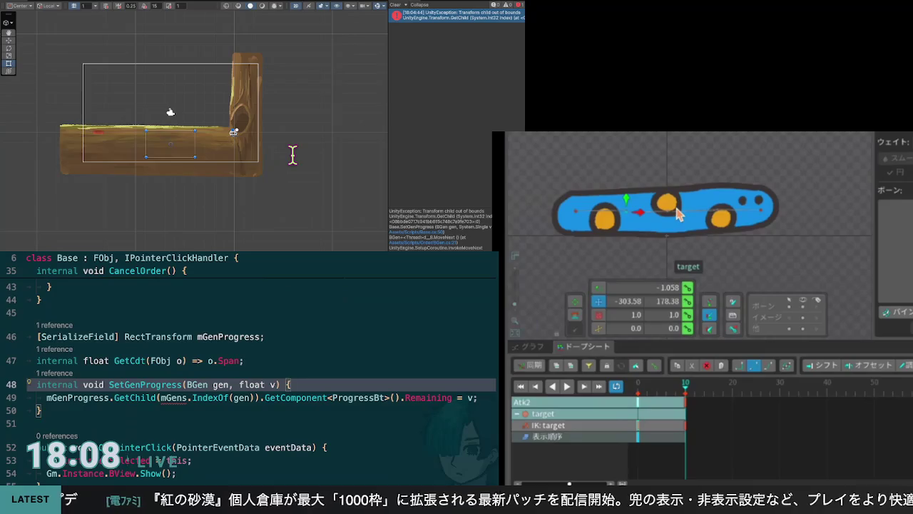
scroll(249, 378, down, 1)
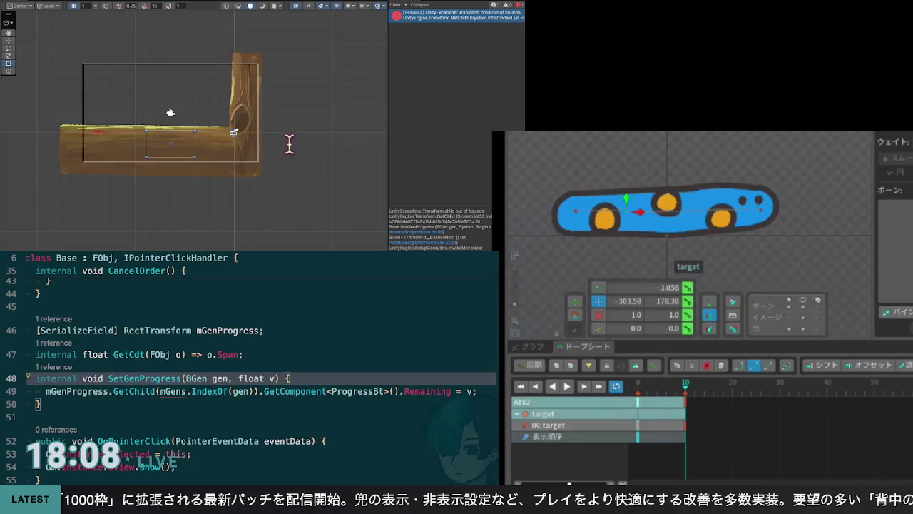
key(Down)
key(Down)
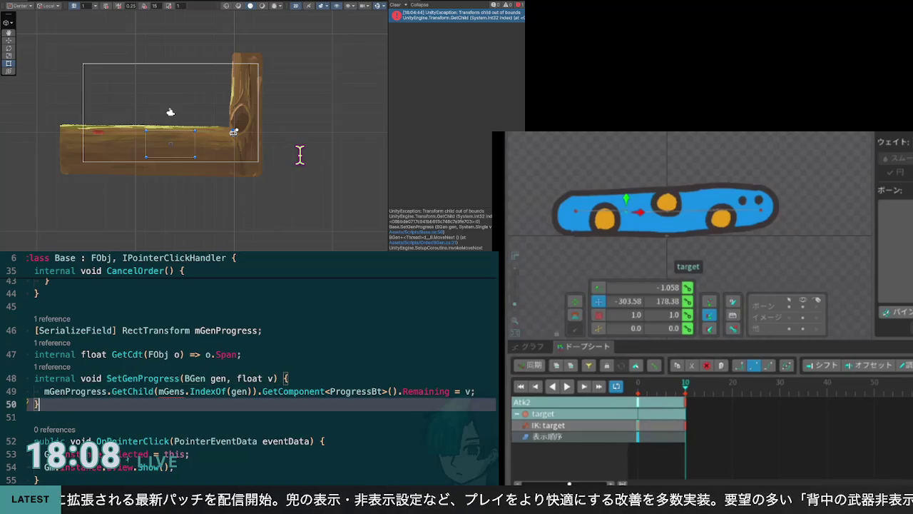
key(Up)
key(ctrl+Right)
key(ctrl+Right)
key(ctrl+Right)
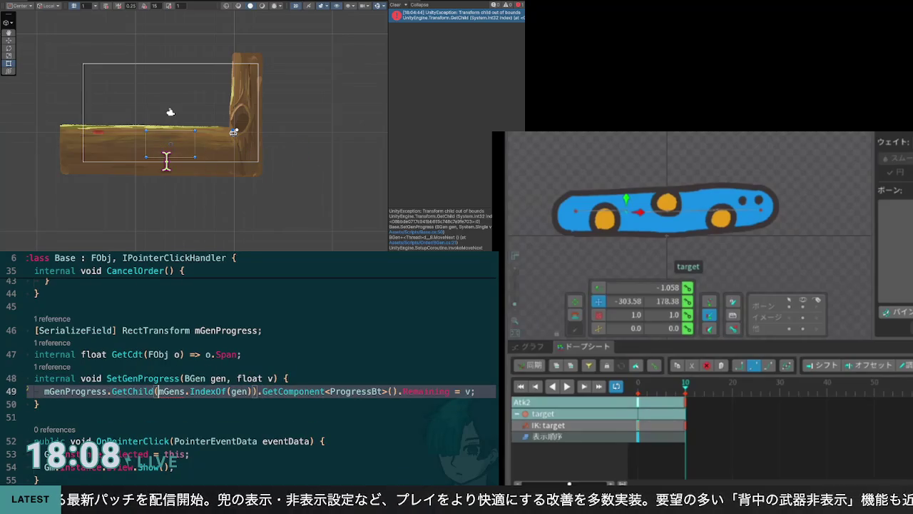
key(shift+alt+Right)
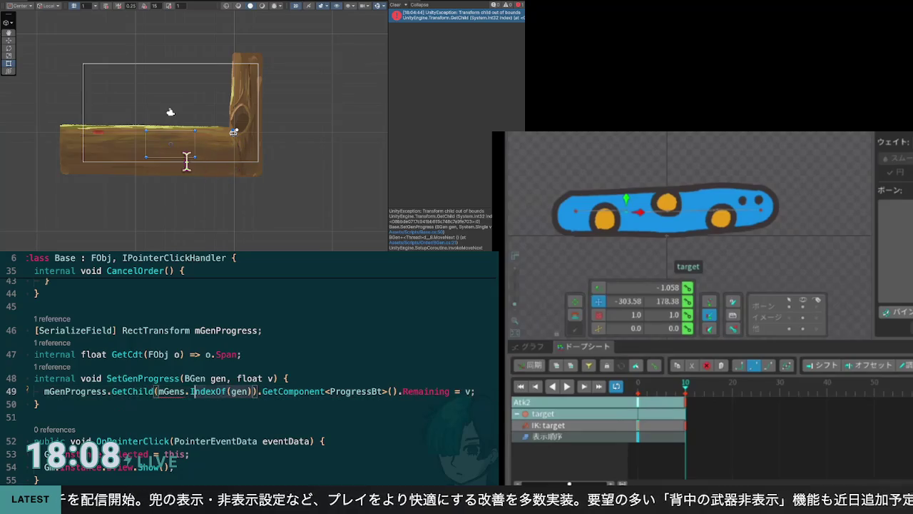
key(shift+alt+Right)
key(shift+alt+Right)
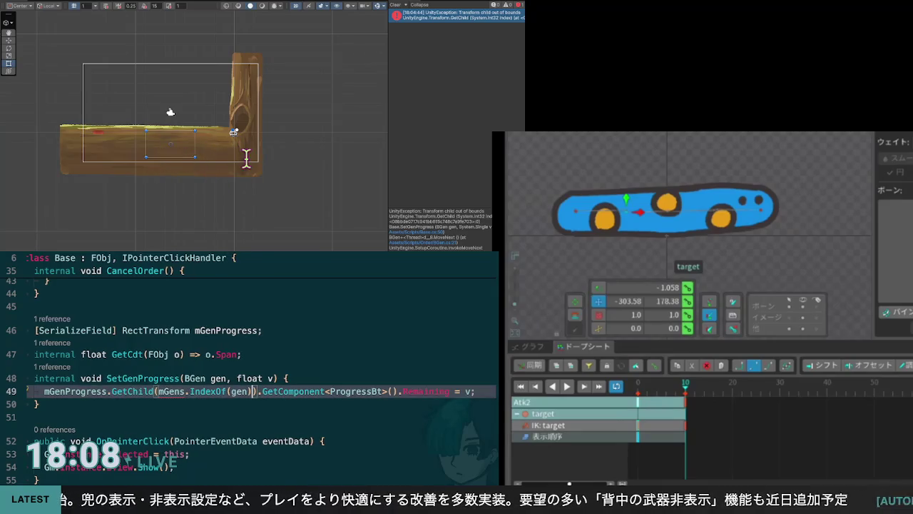
key(F12)
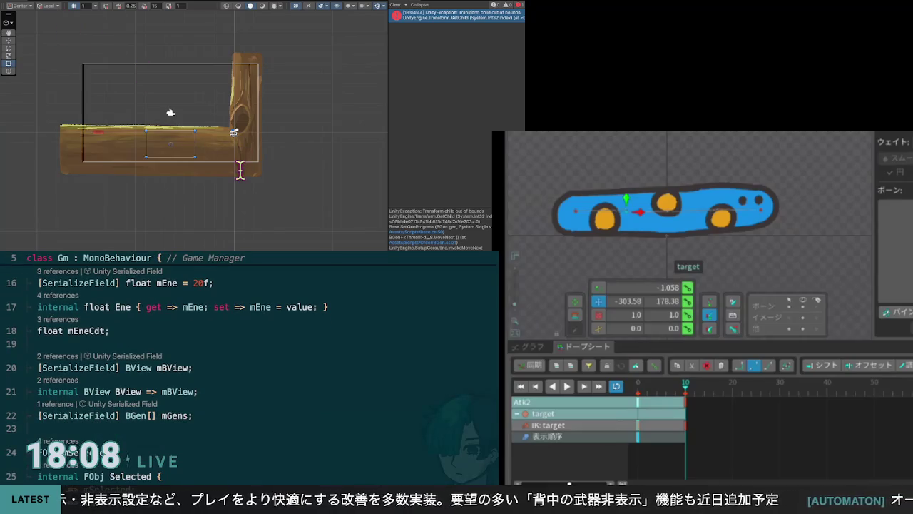
Add 'internal IReadOnlyCollection<BGen> Gens => mGens;' below mGens, then go back to Base.cs
key(End)
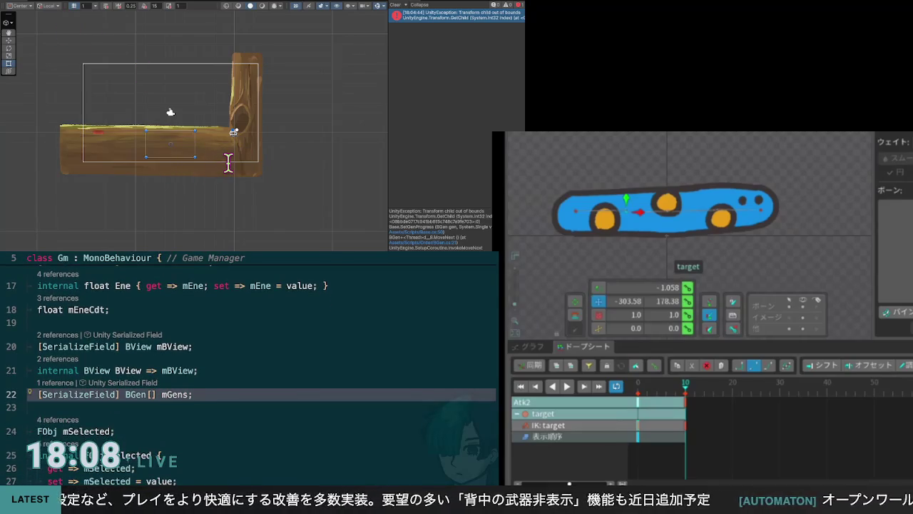
key(Return)
text(internal )
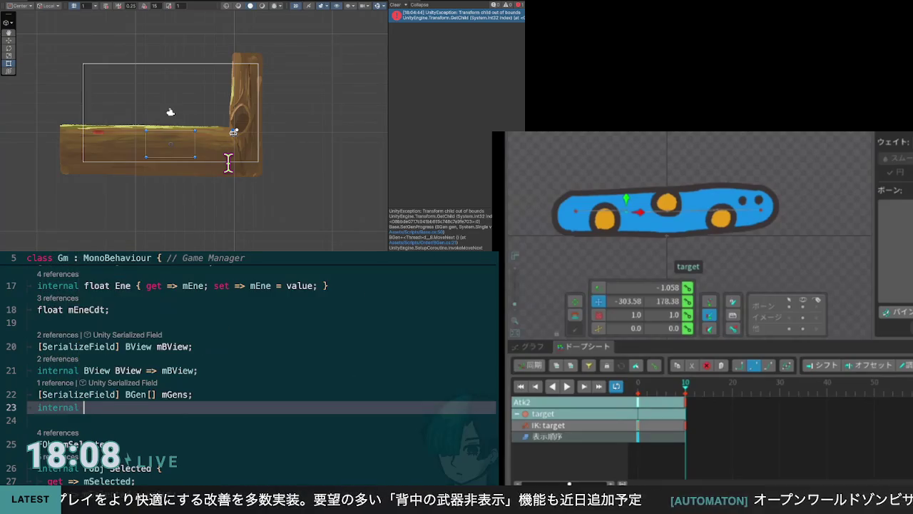
text(BGen)
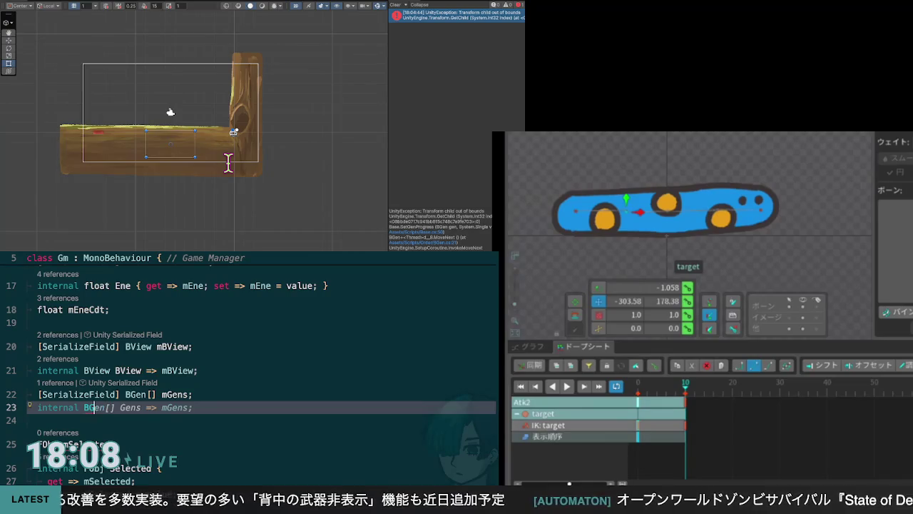
text(Readon)
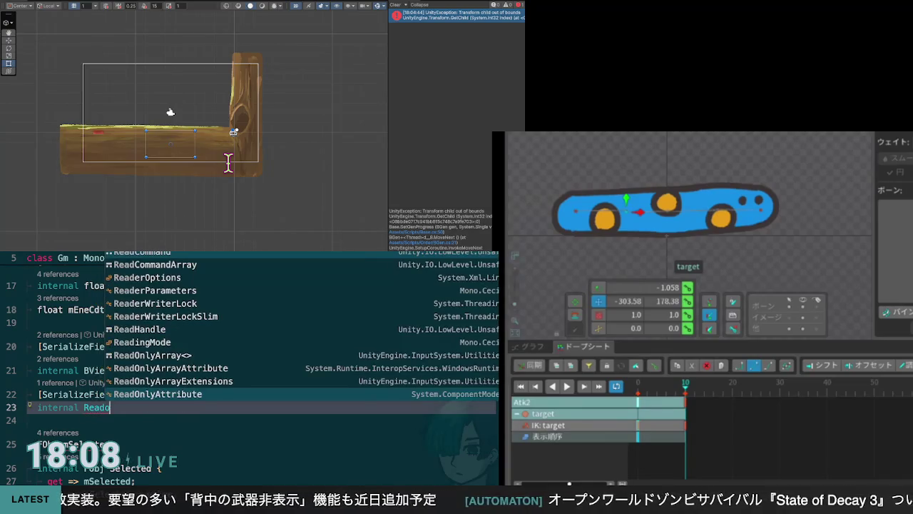
key(BackSpace)
key(BackSpace)
key(BackSpace)
text(I)
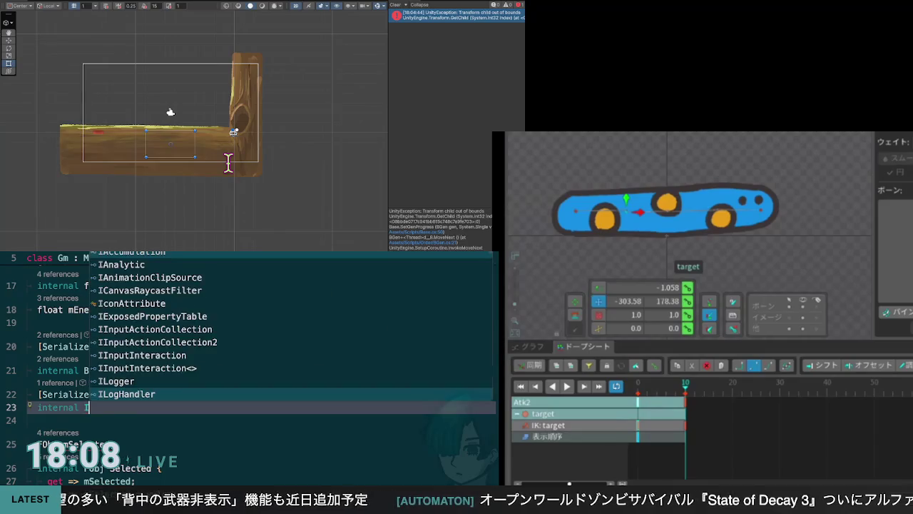
text(ReadOnl)
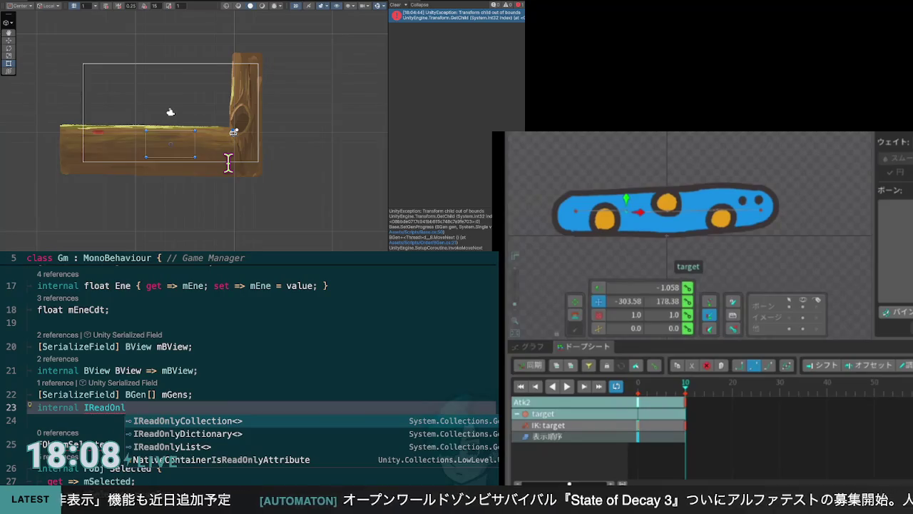
key(Down)
key(Down)
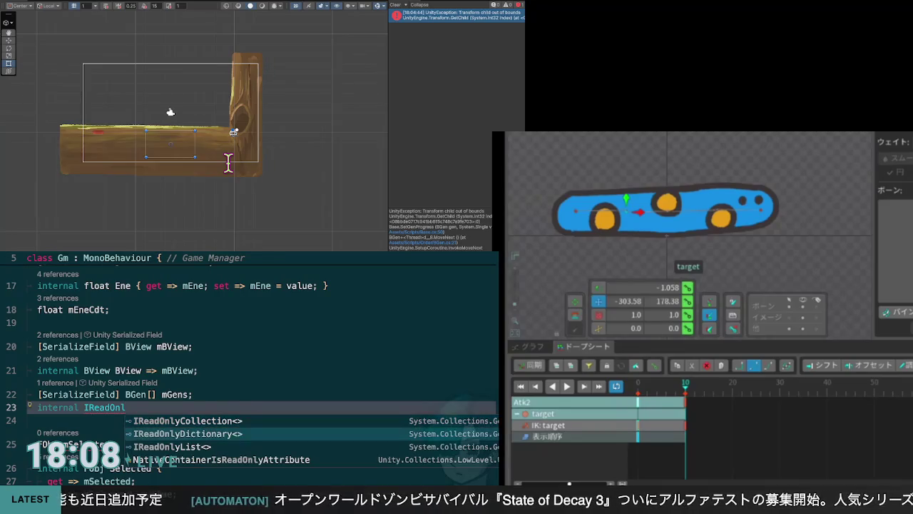
key(Tab)
key(BackSpace)
key(BackSpace)
key(BackSpace)
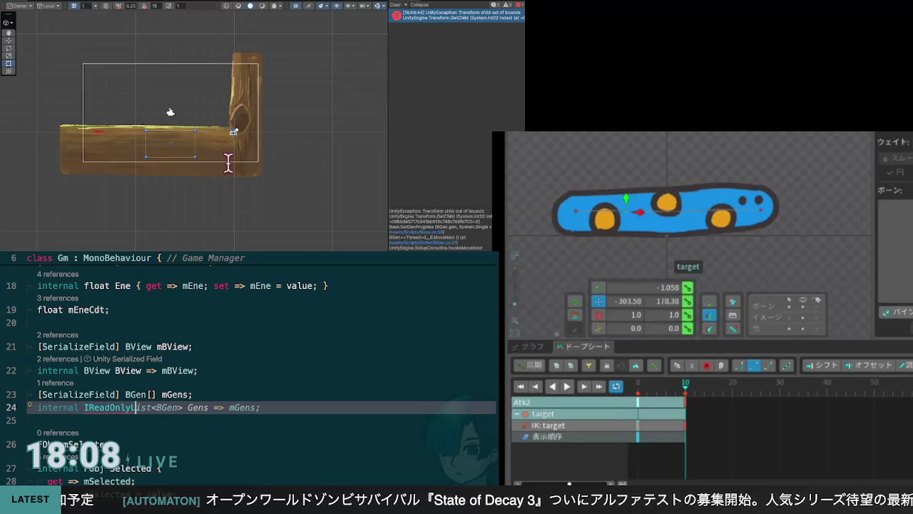
text(Coll)
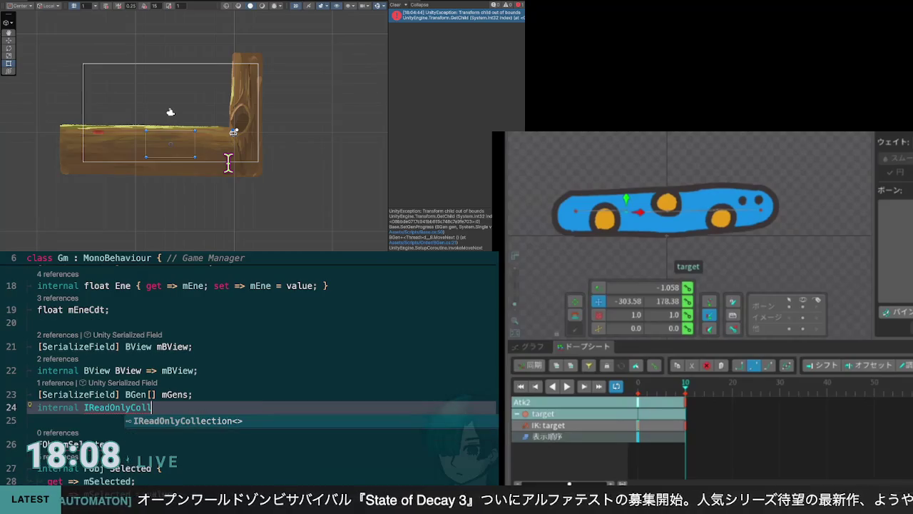
key(Escape)
key(Tab)
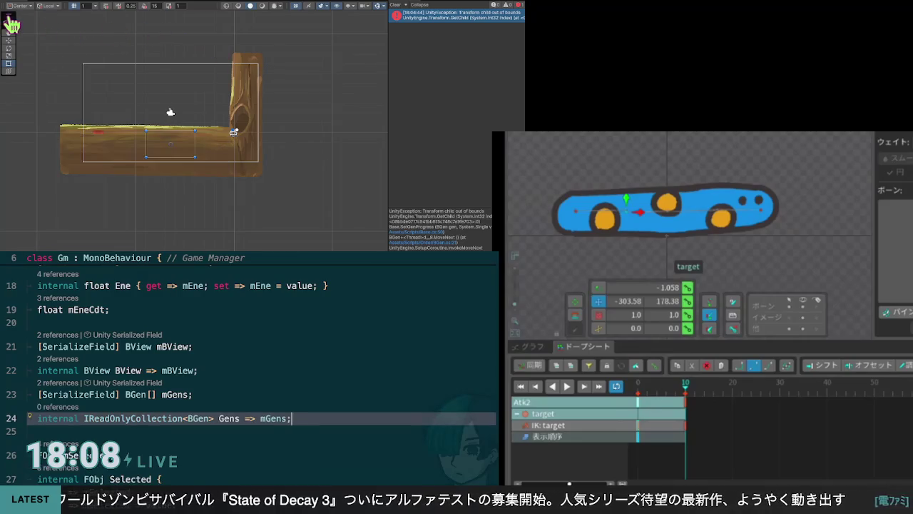
key(ctrl+minus)
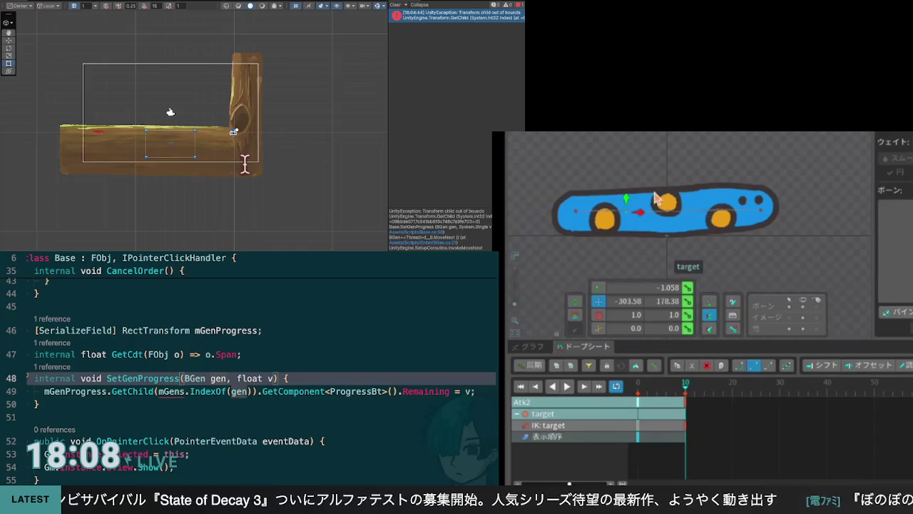
Replace mGens on line 49 with Gm.Instance.Gens using autocomplete
key(Down)
key(ctrl+Right)
key(ctrl+Left)
key(ctrl+Left)
key(ctrl+Left)
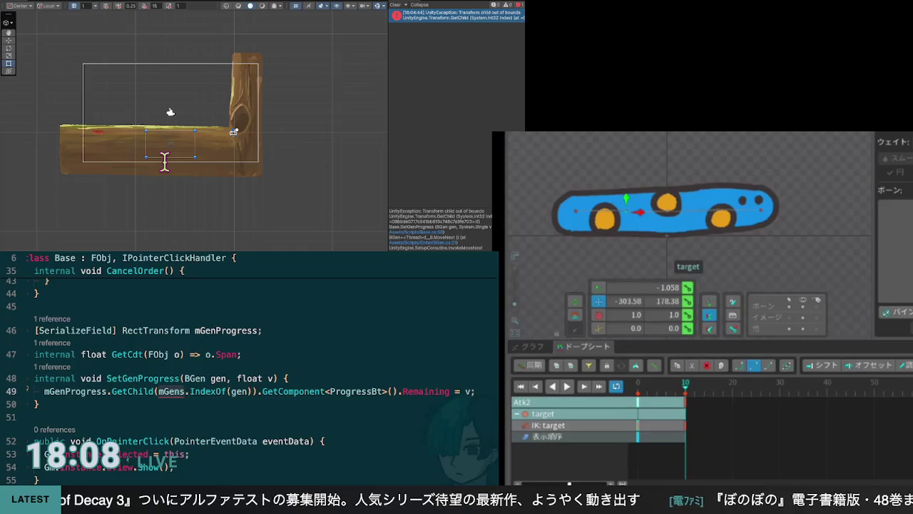
key(ctrl+shift+Left)
text(Gm.Instance)
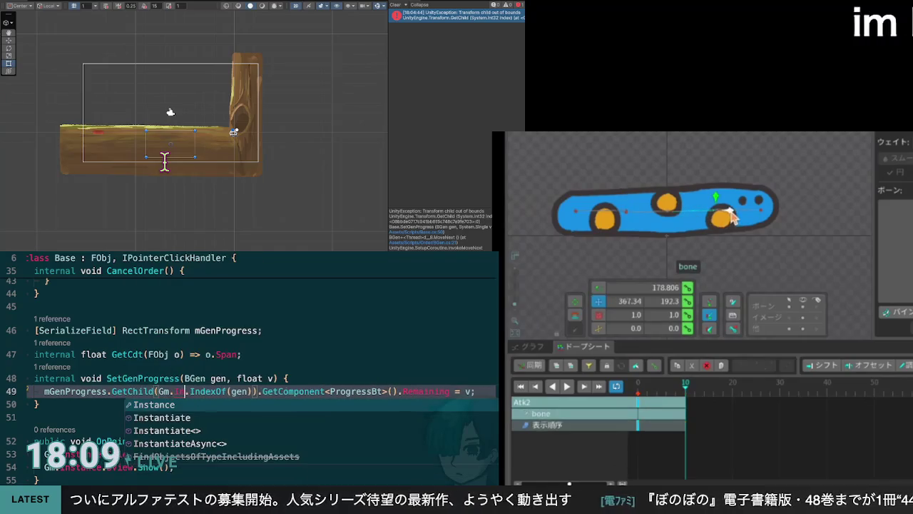
text(.gens)
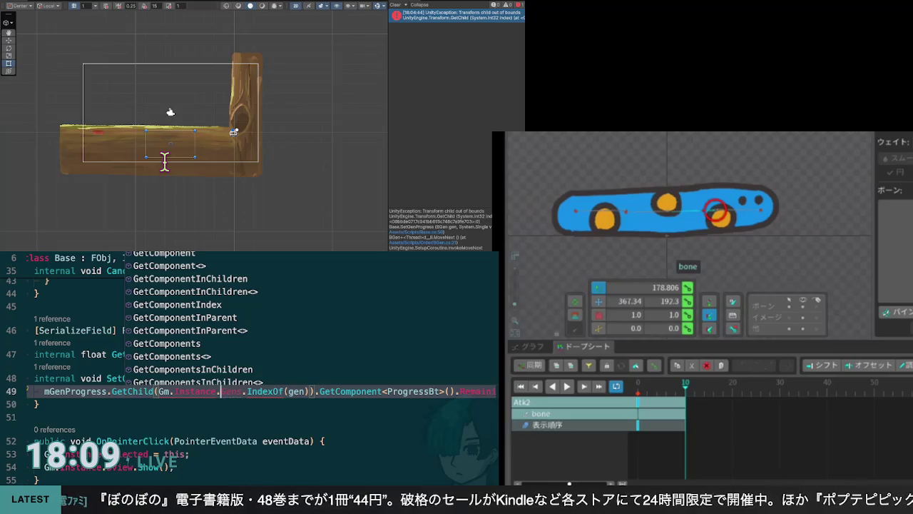
key(Right)
key(Right)
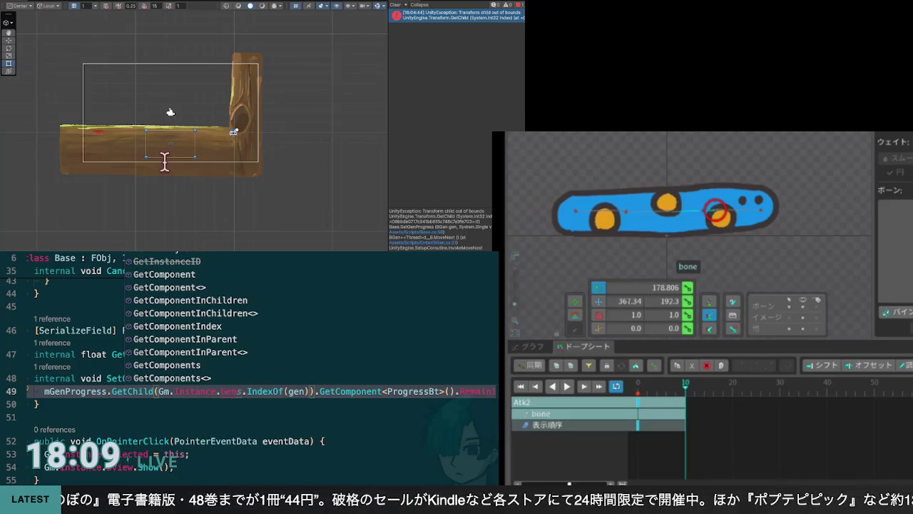
key(Right)
key(Right)
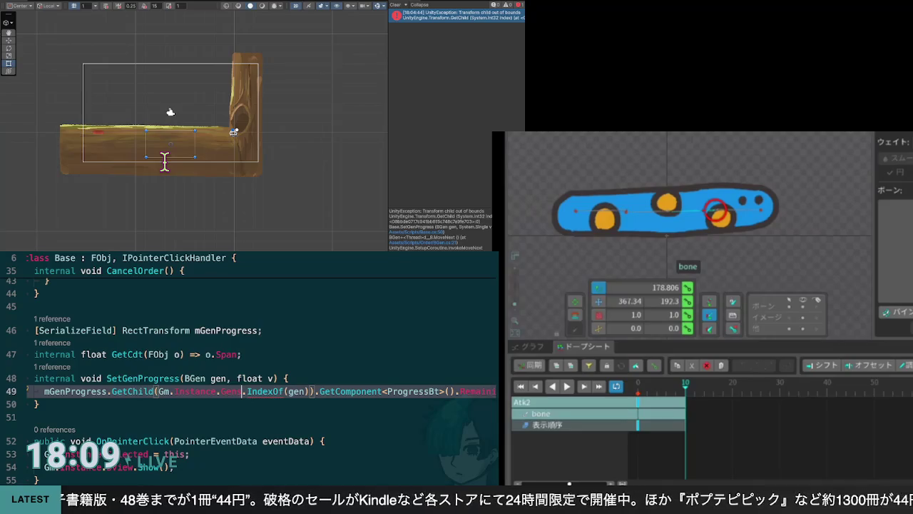
key(Down)
key(Down)
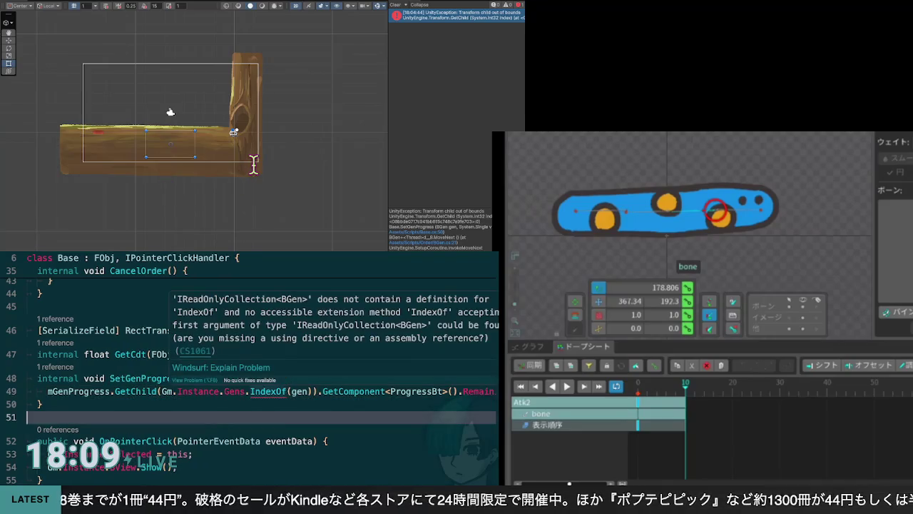
Read the CS1061 IndexOf error along the line, then switch back to the Gens property in Gm
scroll(261, 357, right, 3)
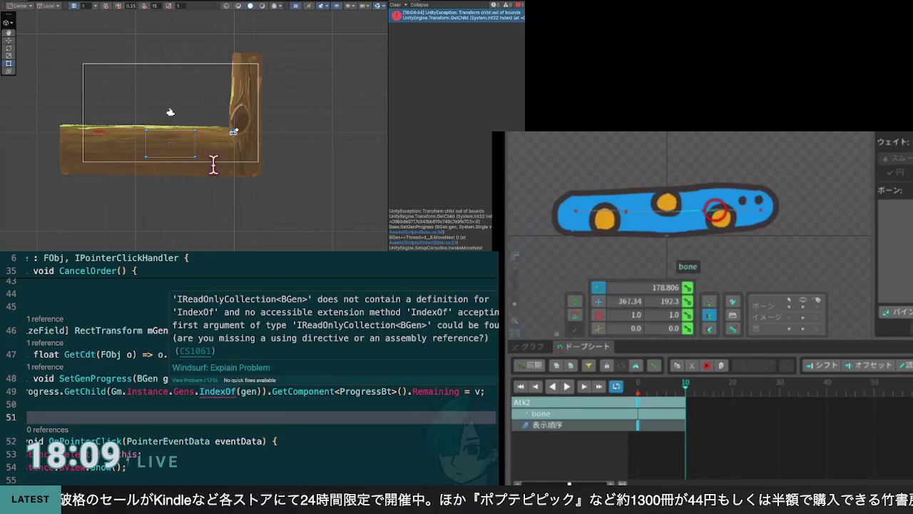
scroll(249, 356, right, 1)
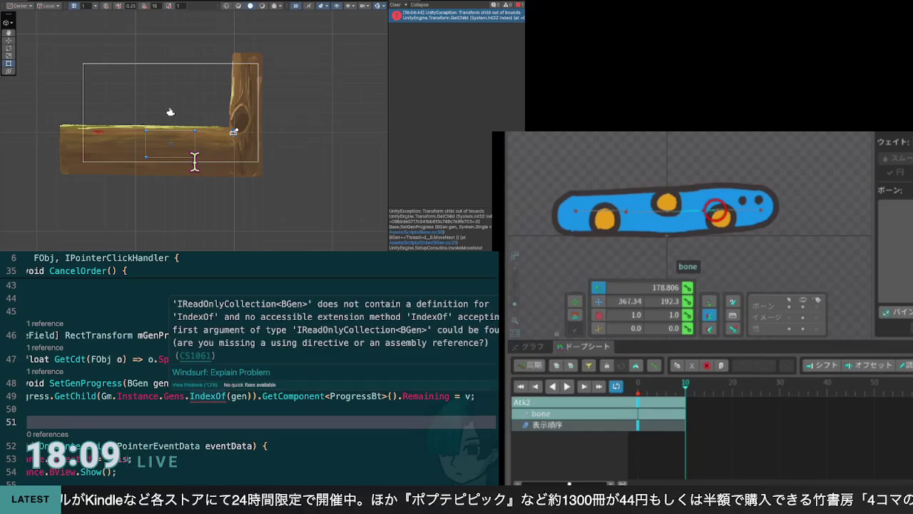
scroll(260, 350, left, 4)
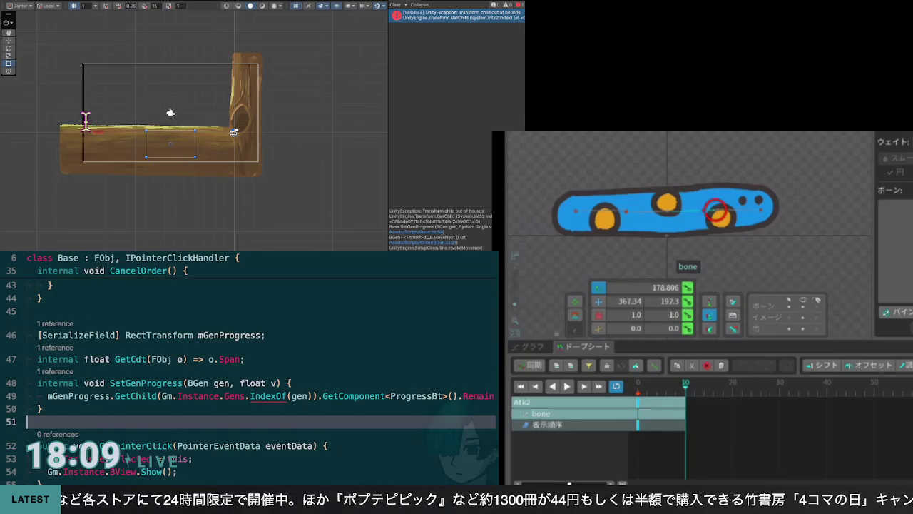
key(ctrl+Tab)
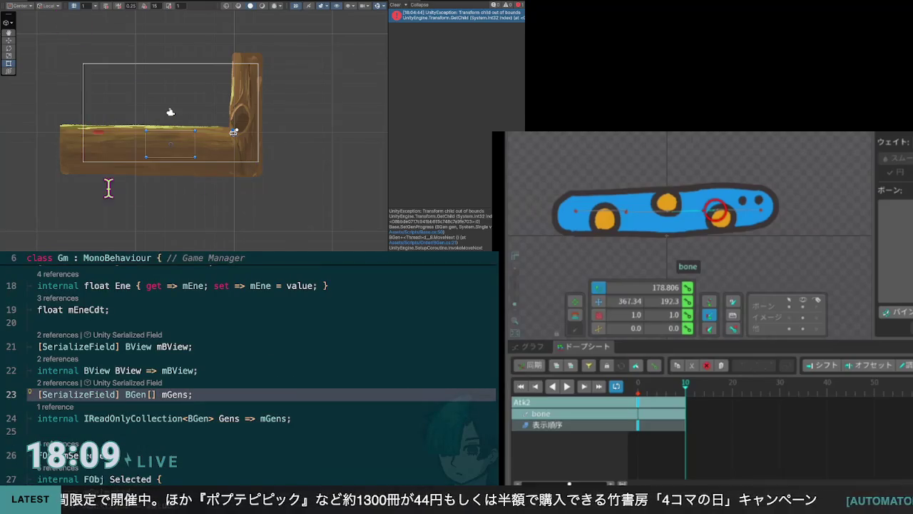
key(Down)
key(ctrl+Left)
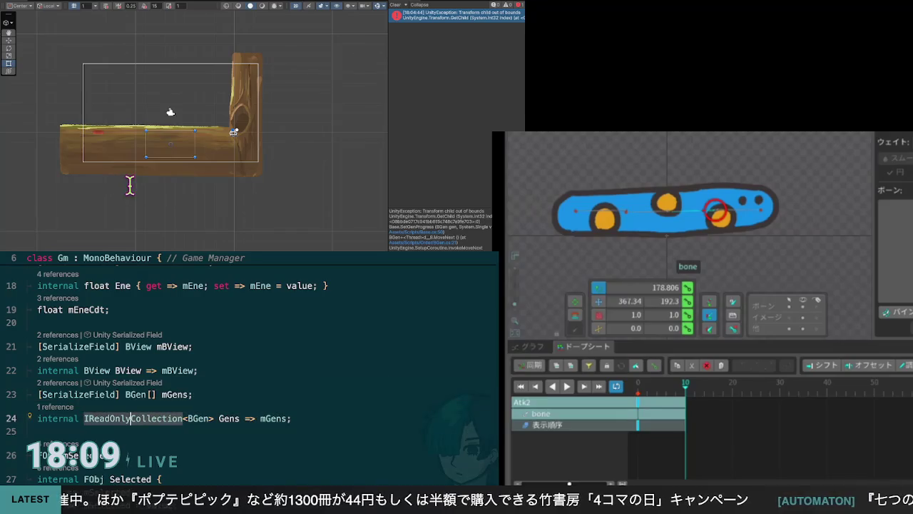
key(ctrl+Delete)
text(List)
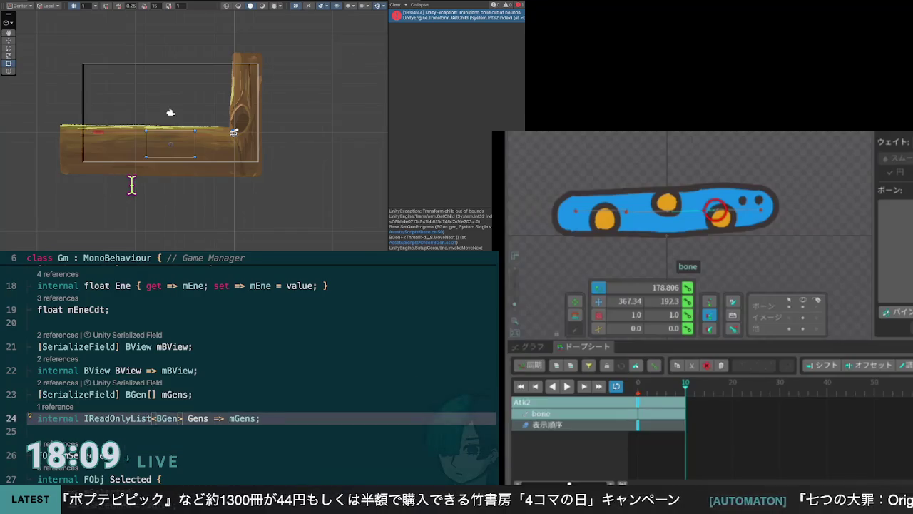
key(ctrl+minus)
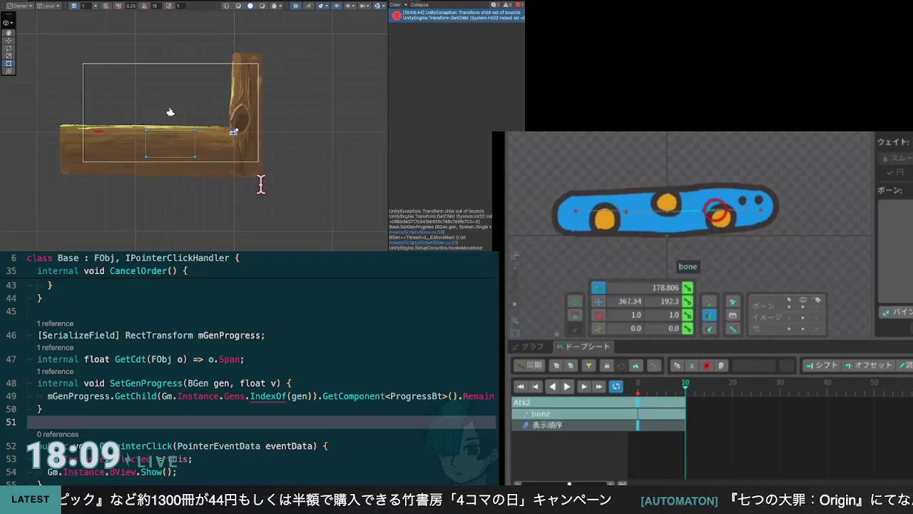
mouse_move(259, 163)
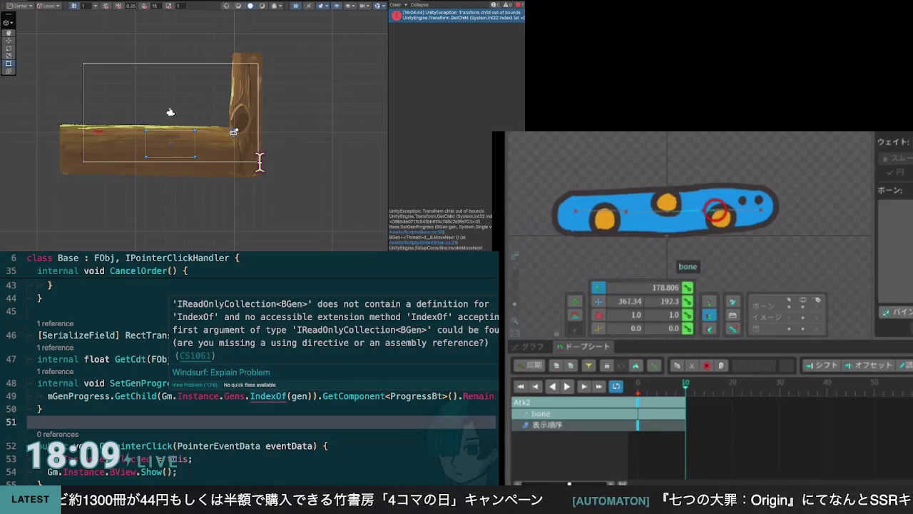
key(Up)
key(Up)
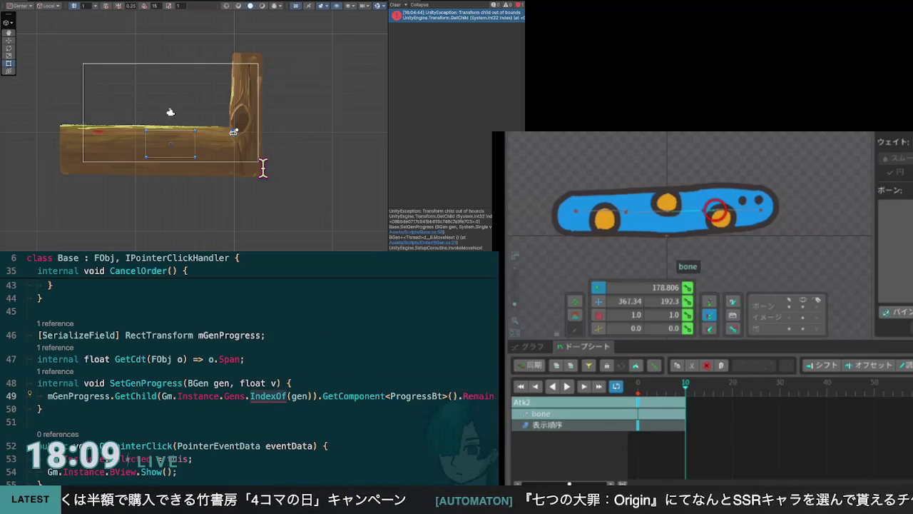
key(BackSpace)
key(BackSpace)
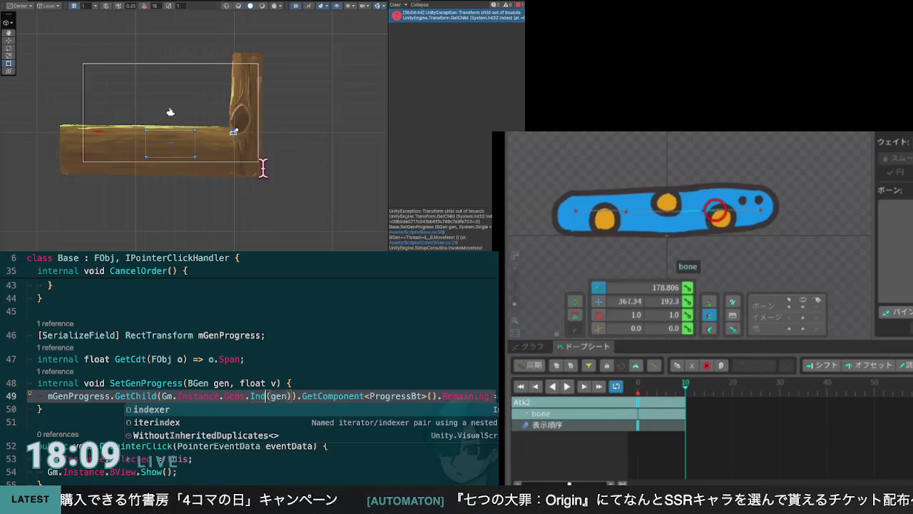
text(xOf)
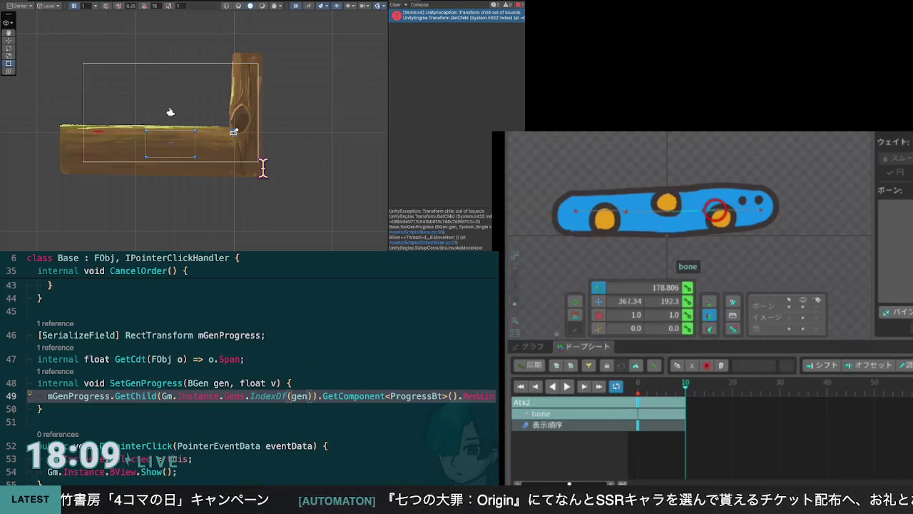
key(Left)
key(Left)
key(Left)
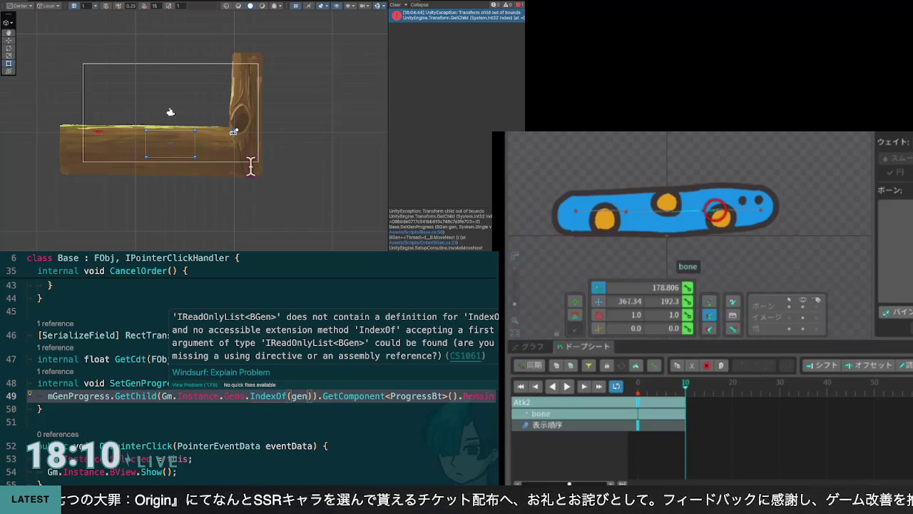
key(Escape)
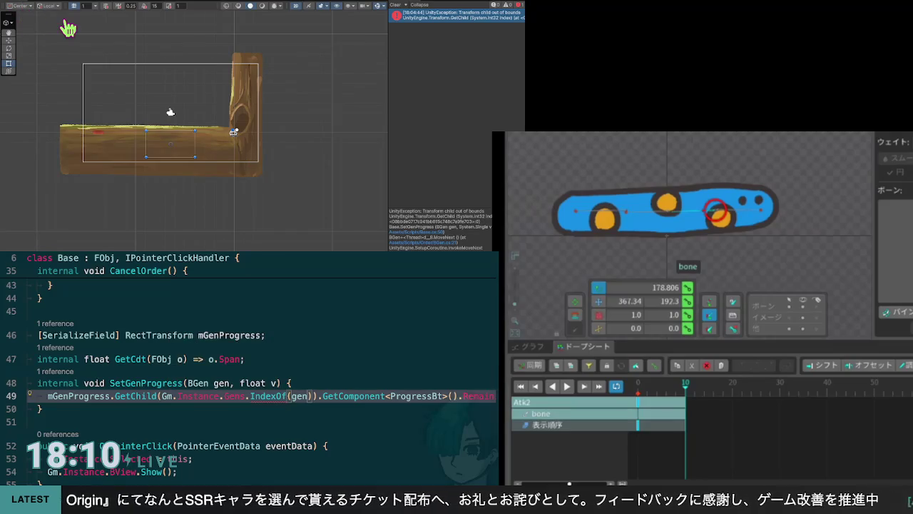
key(ctrl+minus)
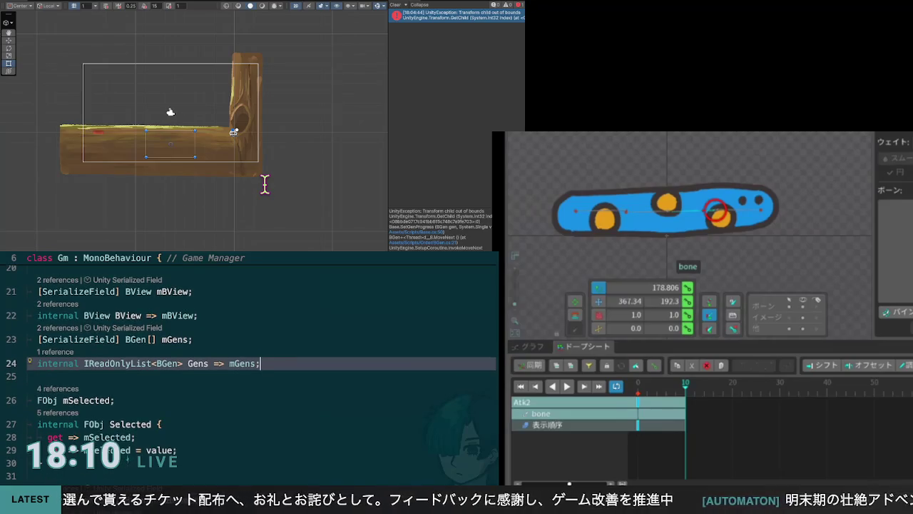
key(ctrl+minus)
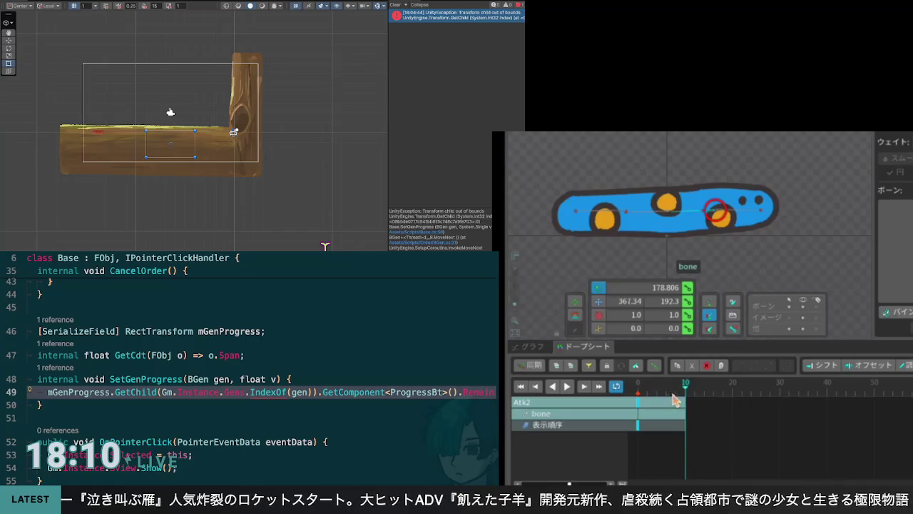
drag(687, 390, 618, 390)
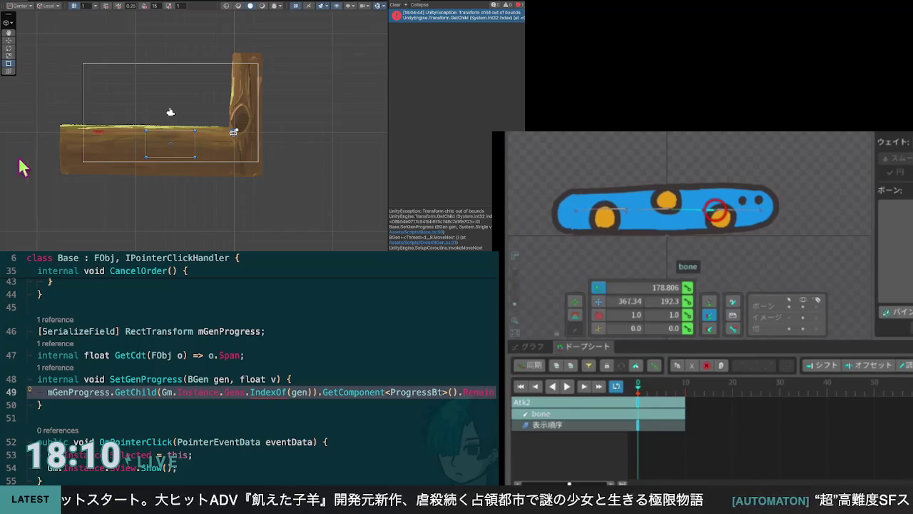
key(Down)
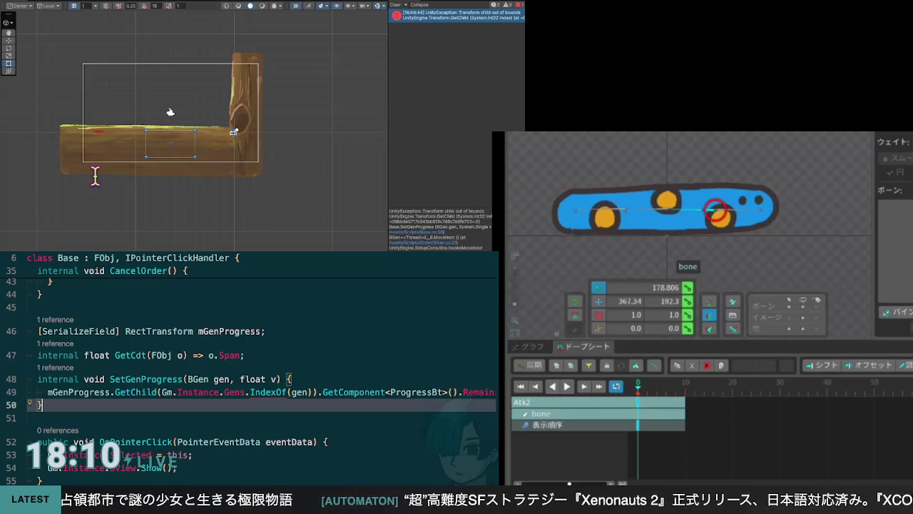
key(Up)
key(Up)
key(Up)
key(End)
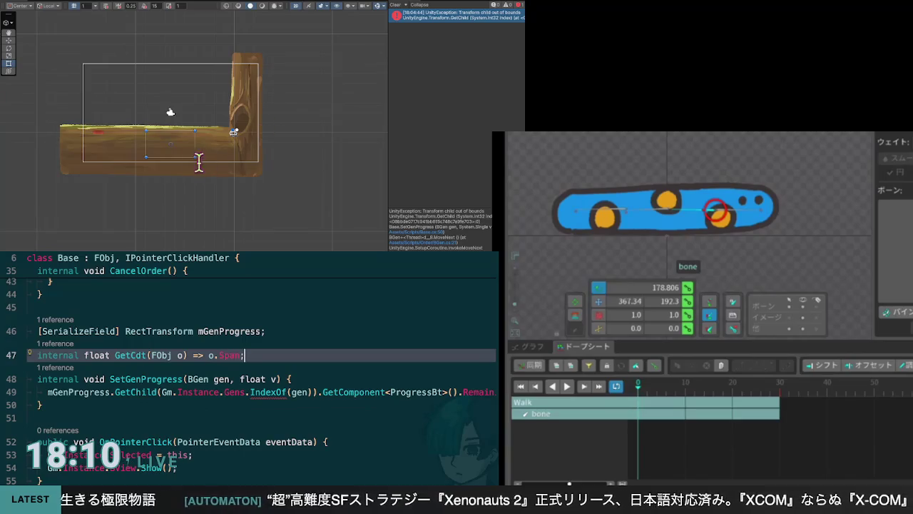
Select the worm's IK target and preview the Walk animation, stopping and rewinding to frame 0
scroll(93, 139, right, 1)
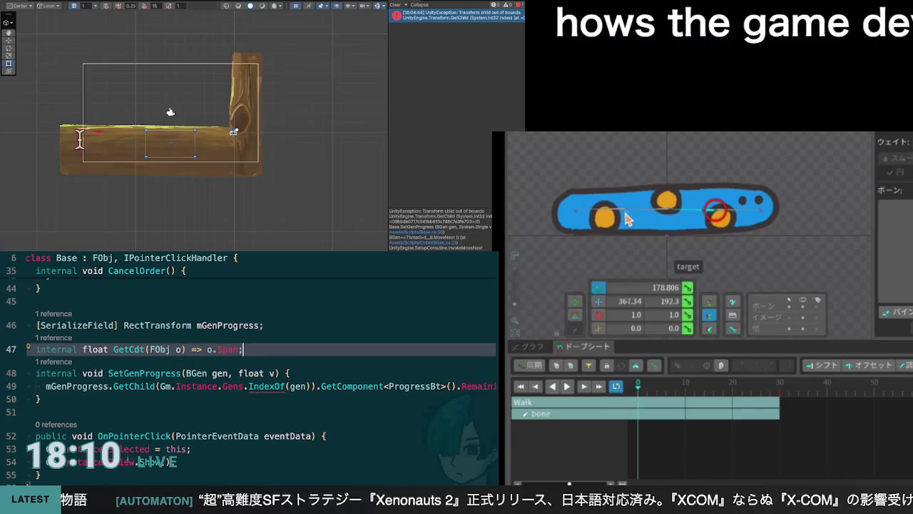
click(628, 217)
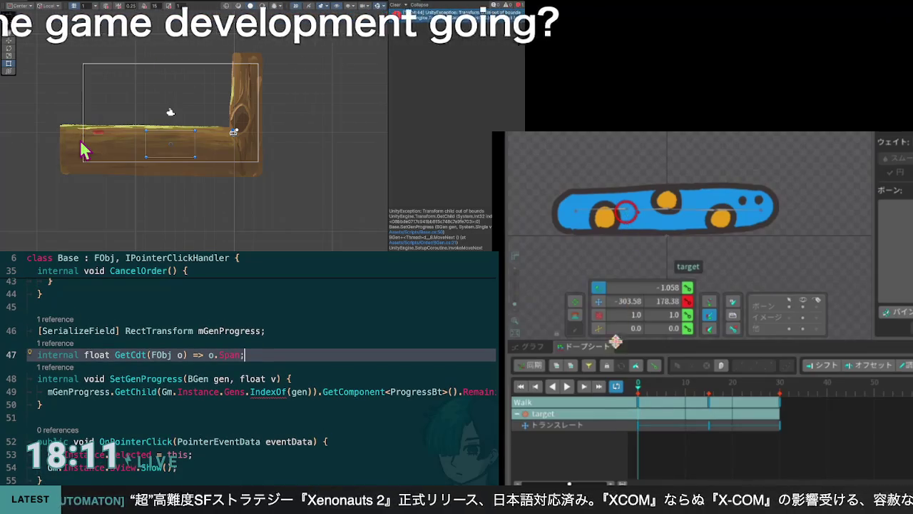
click(567, 387)
key(Down)
key(F12)
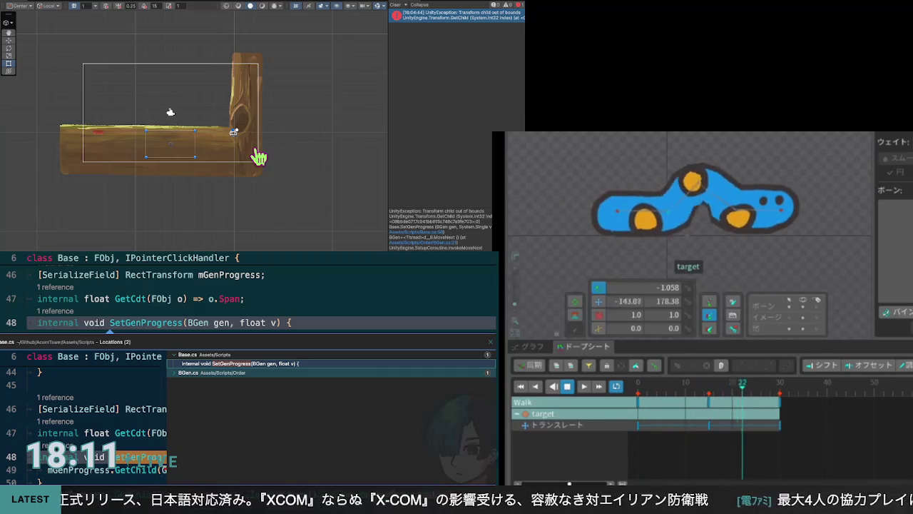
click(569, 386)
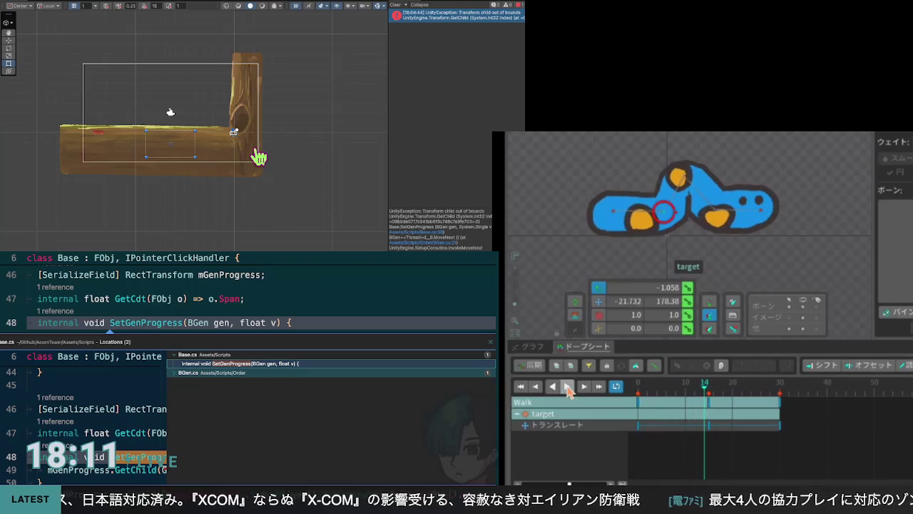
click(635, 389)
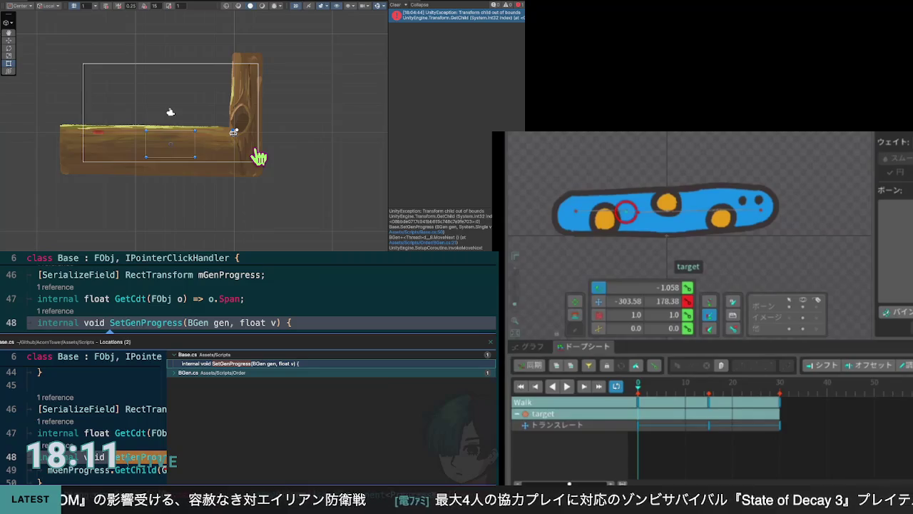
click(567, 386)
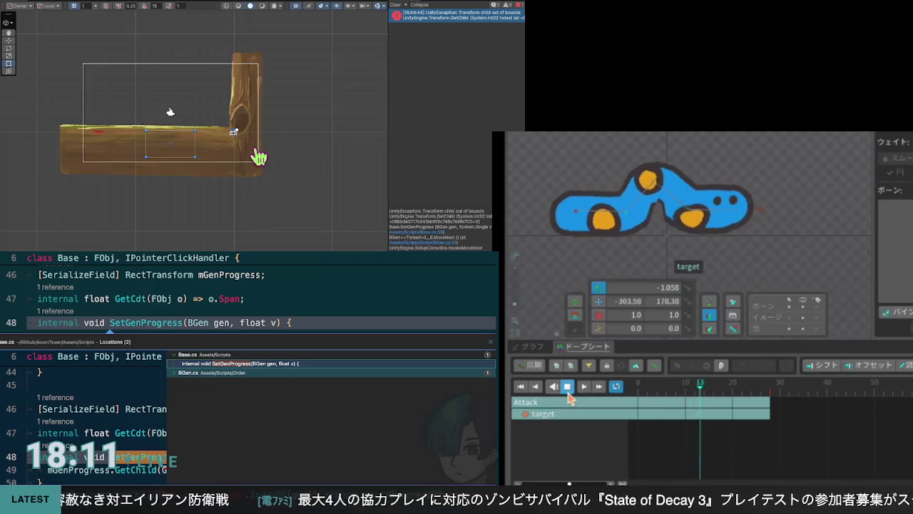
Select the worm's bone and use the Translate tool to move it further right
click(568, 386)
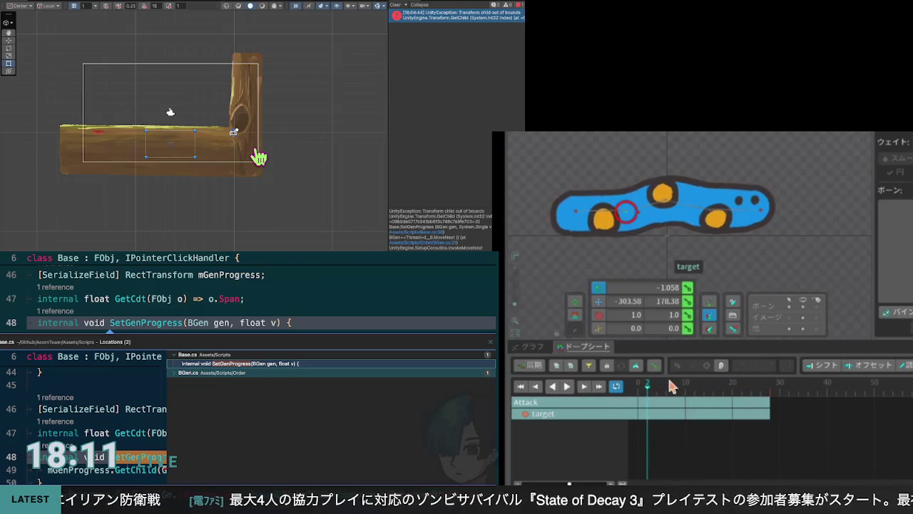
click(705, 214)
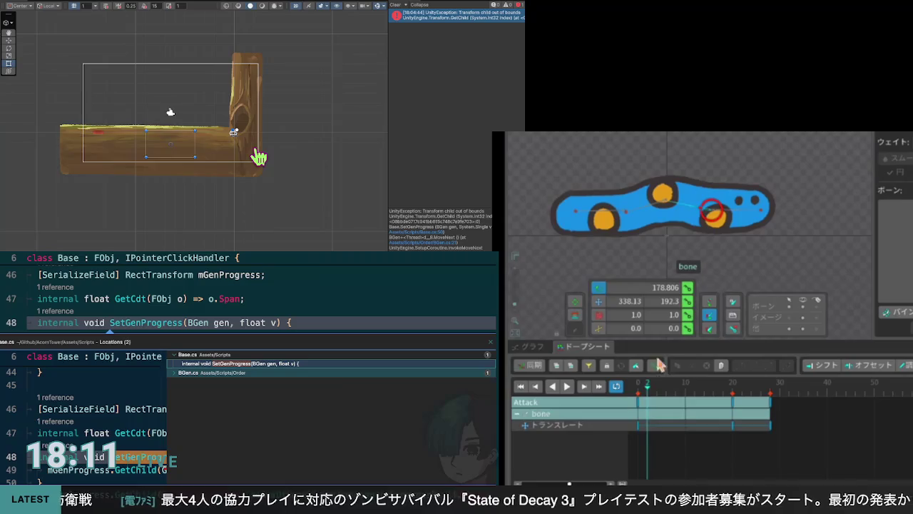
drag(648, 390, 636, 390)
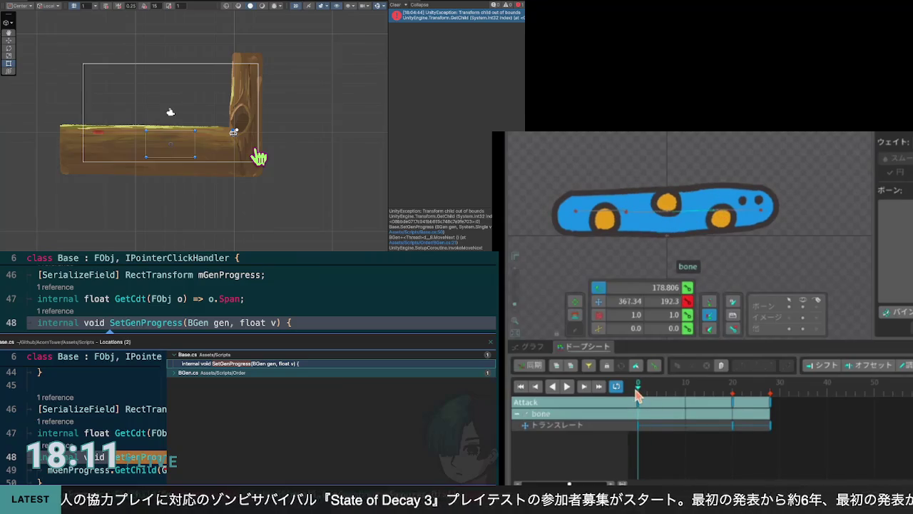
drag(637, 396, 772, 400)
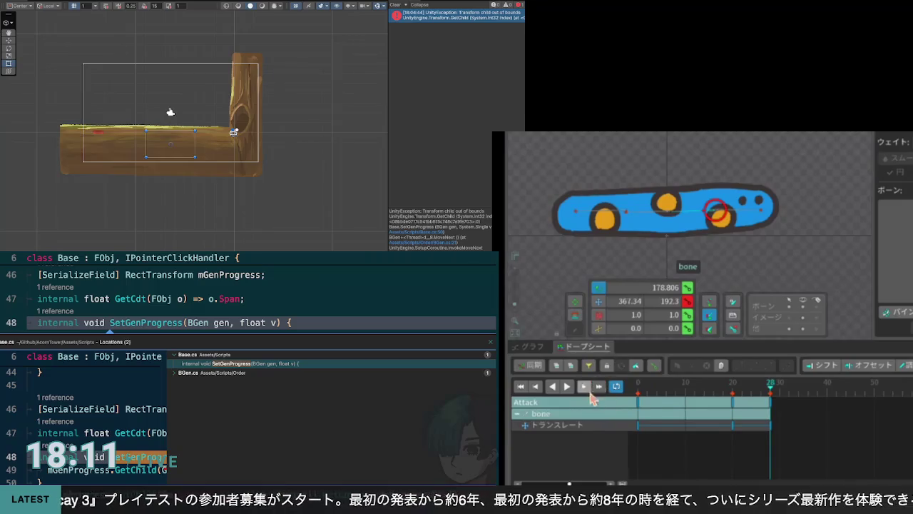
click(599, 301)
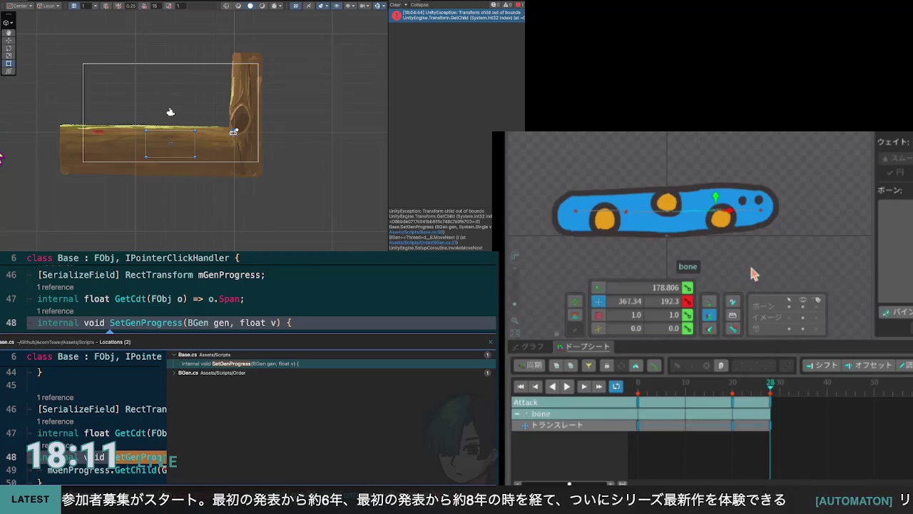
mouse_move(731, 214)
mouse_down()
mouse_move(783, 220)
mouse_move(767, 219)
mouse_up()
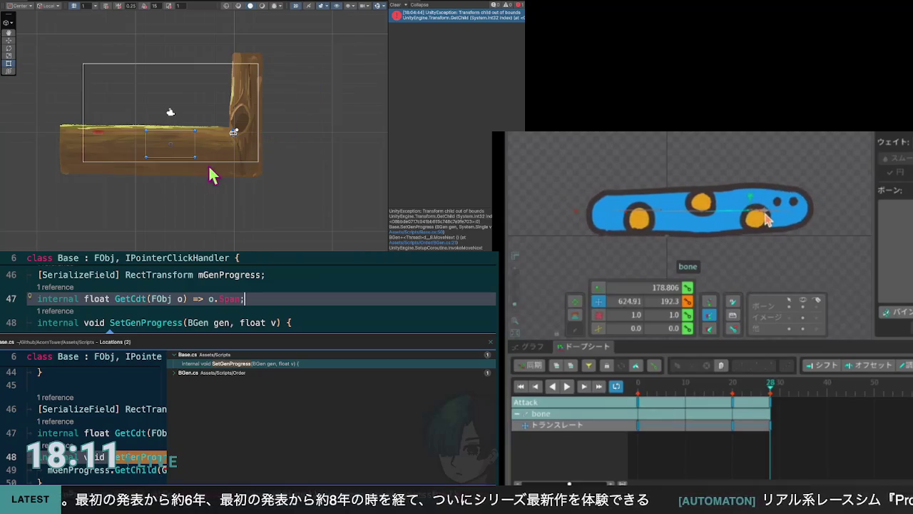
Drag the final Attack key from frame 28 to 40 and play back the lengthened animation
click(761, 393)
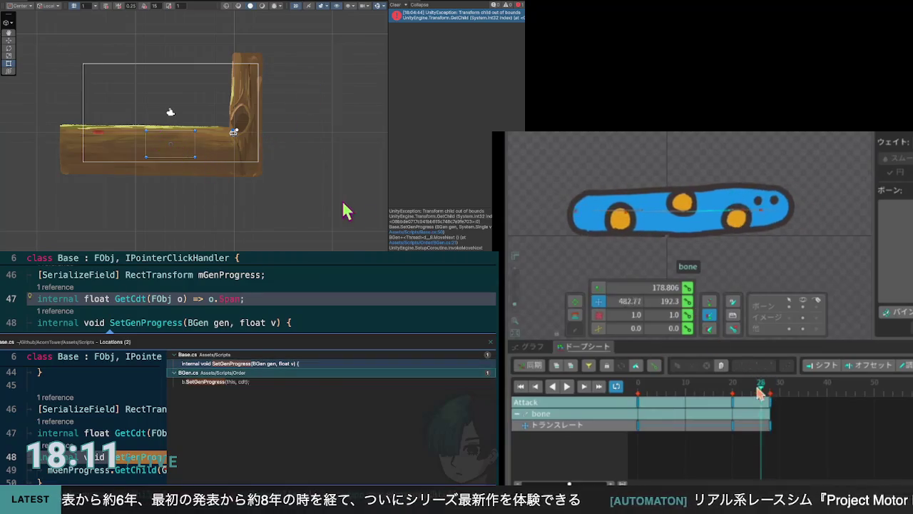
click(568, 387)
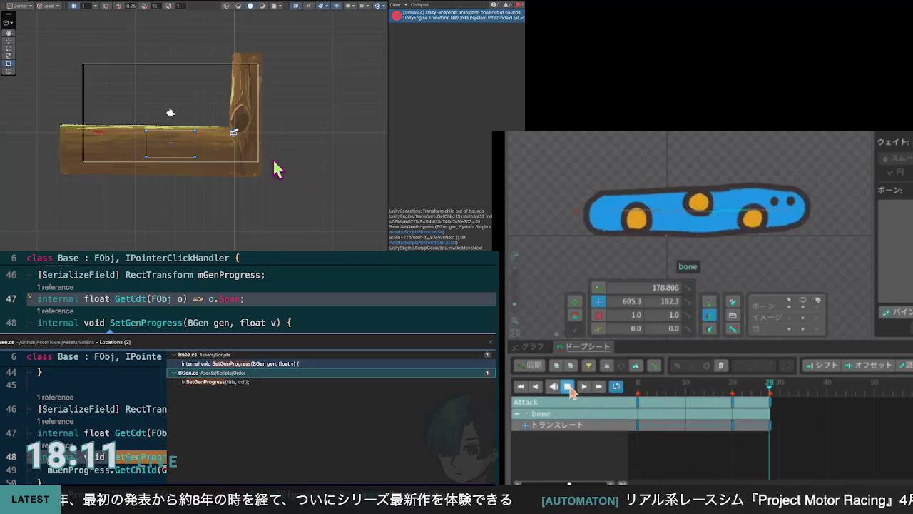
click(571, 389)
drag(771, 422, 827, 422)
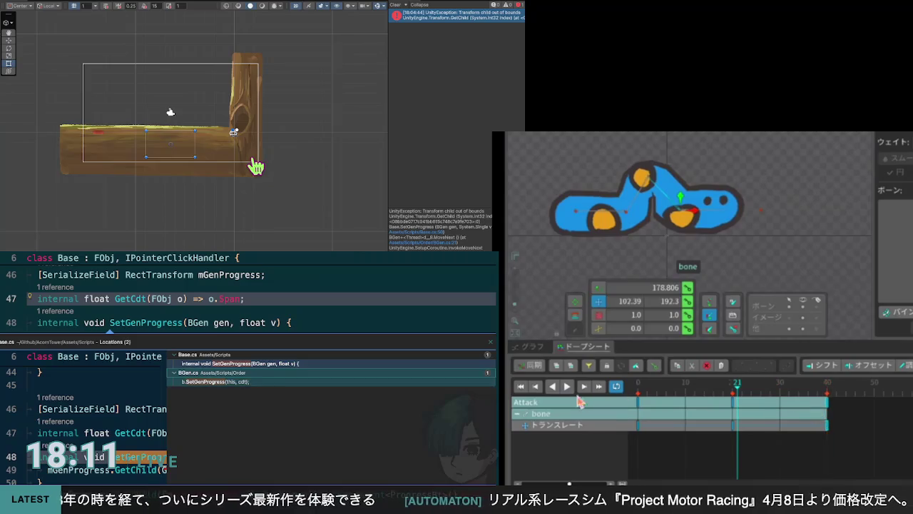
click(567, 387)
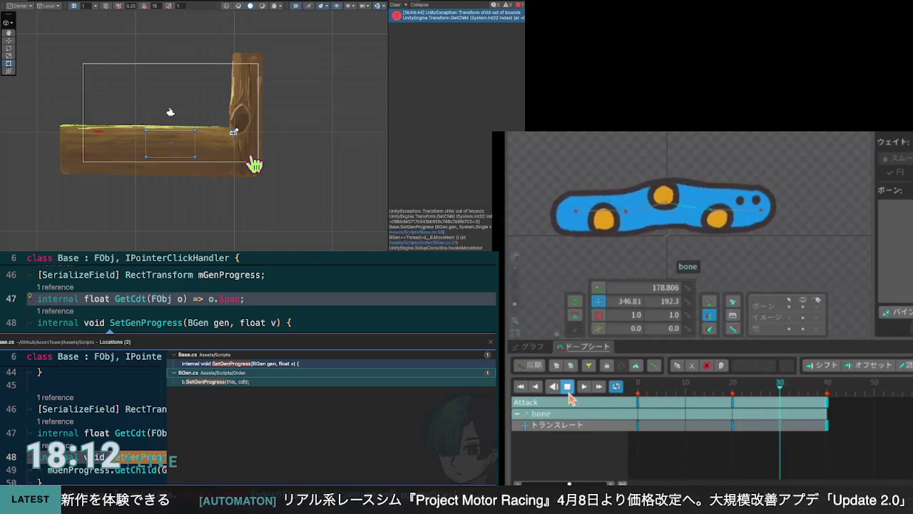
click(568, 386)
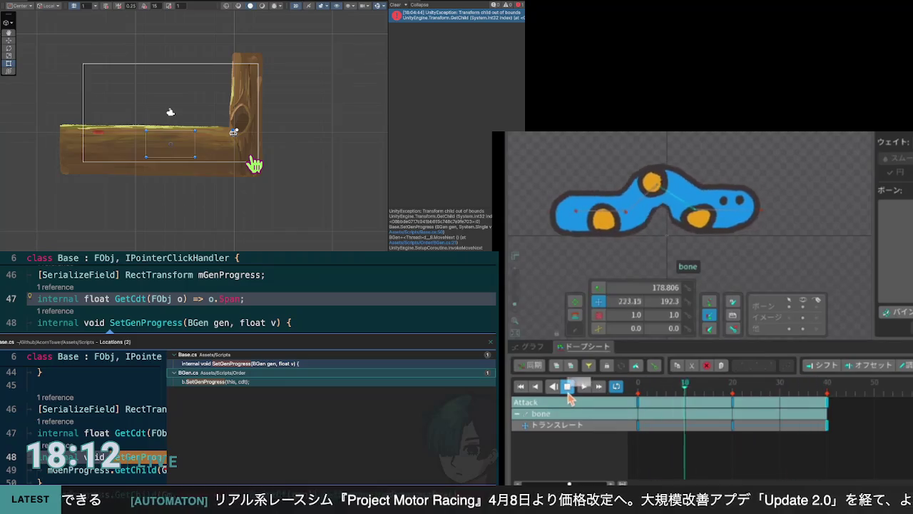
click(568, 387)
drag(641, 392, 809, 387)
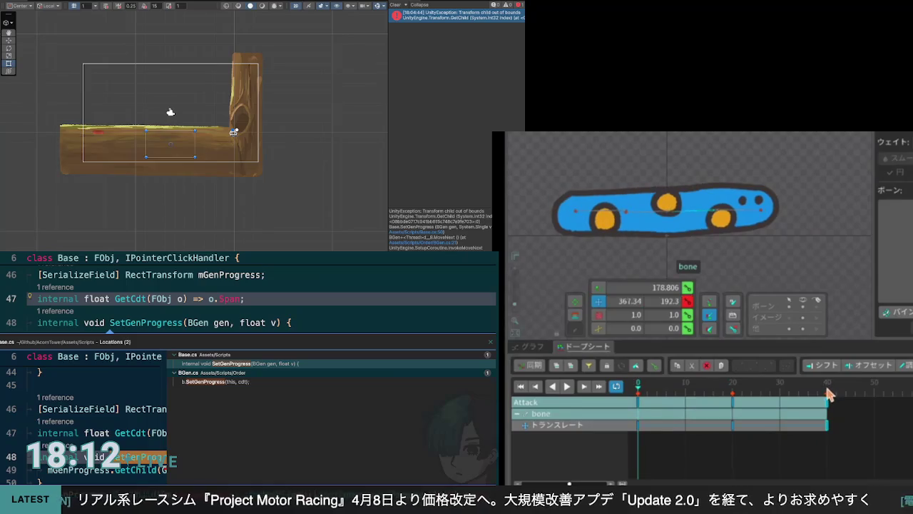
drag(639, 389, 828, 401)
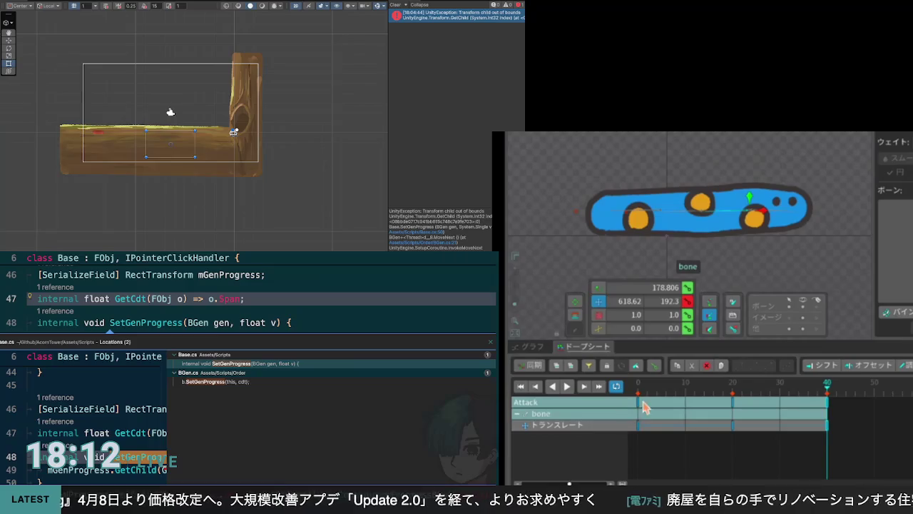
Copy the frame 0–20 translate keys, paste them at frame 50, and preview from frame 0
click(625, 426)
key(ctrl+c)
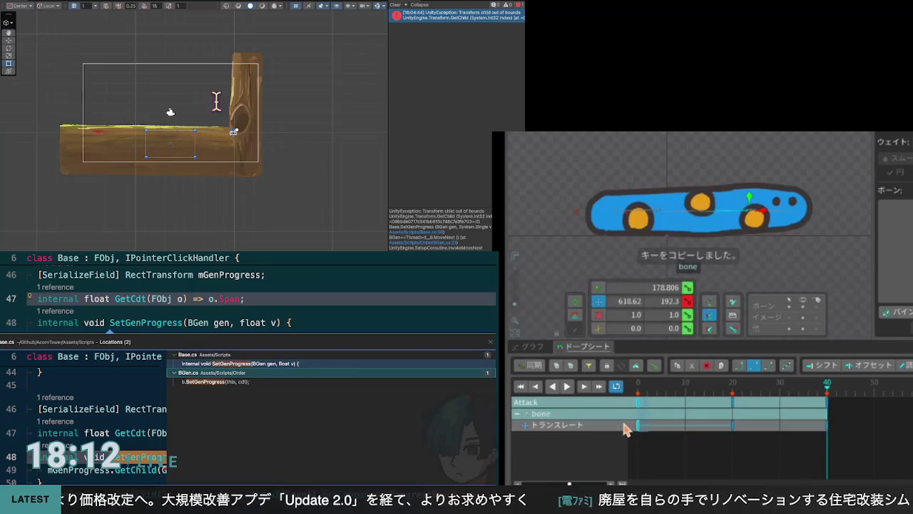
key(Up)
key(Down)
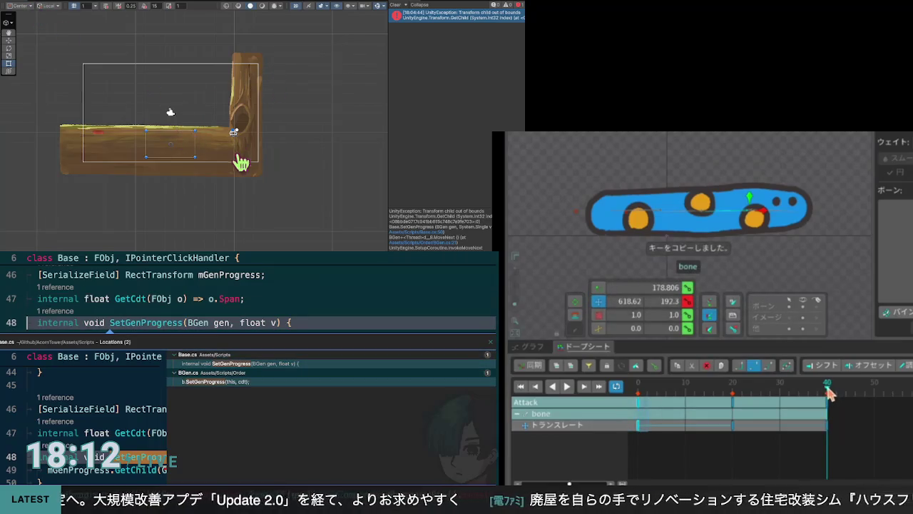
drag(826, 391, 869, 385)
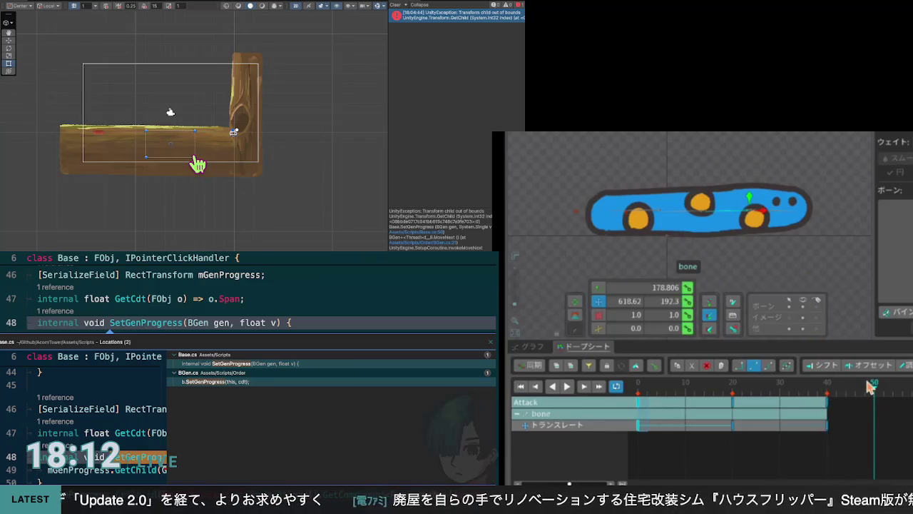
key(ctrl+v)
drag(874, 395, 622, 391)
click(567, 386)
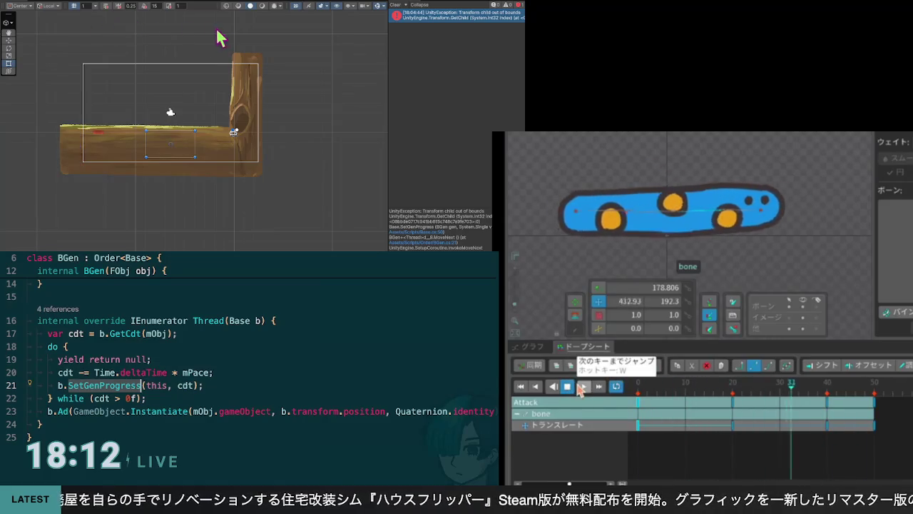
In Windsurf, jump to the SetGenProgress definition in Base
key(F12)
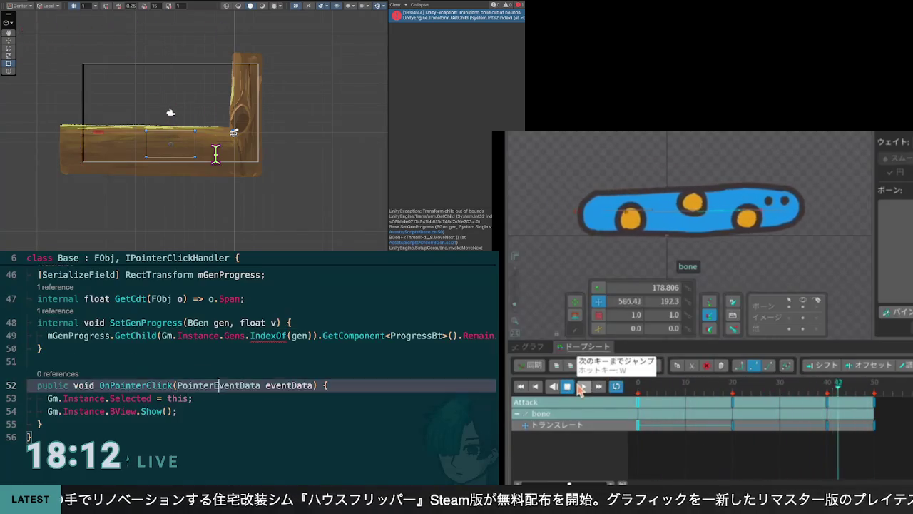
click(227, 385)
scroll(257, 371, up, 2)
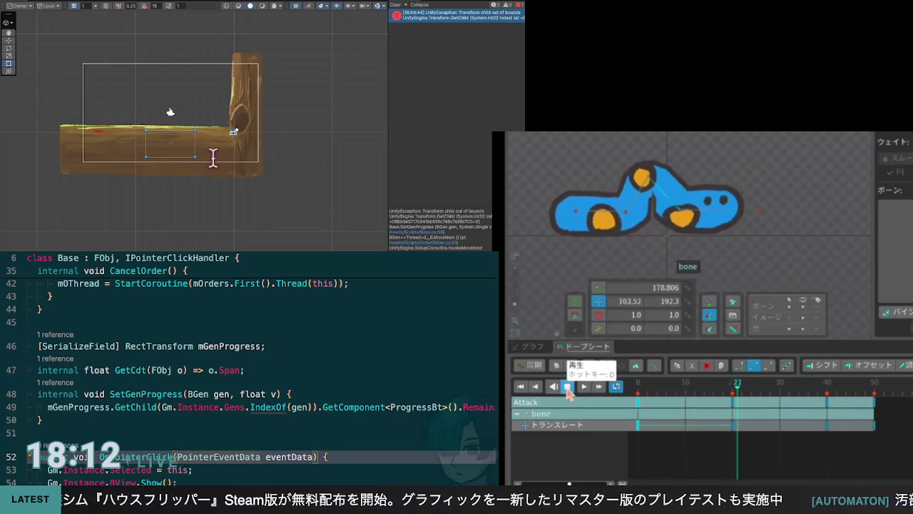
Shift the frame-40 keys to frame 35 and add a blank first line in SetGenProgress
click(568, 387)
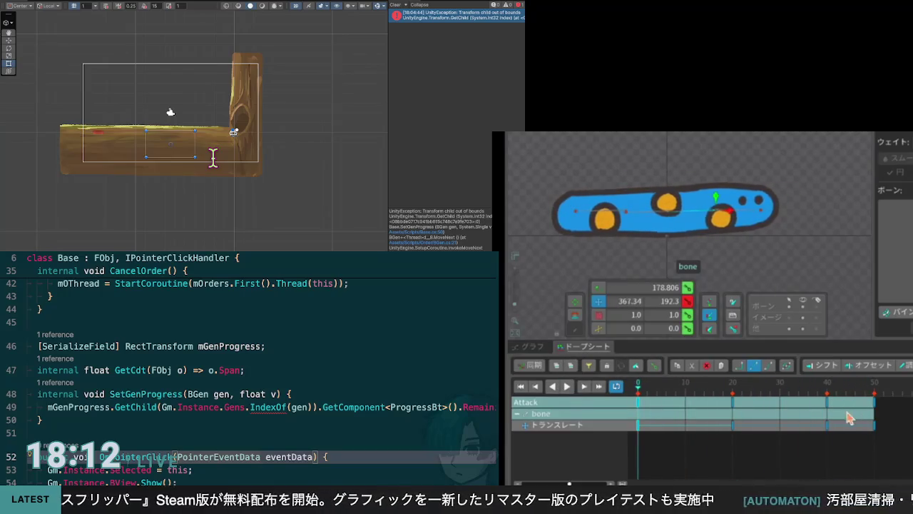
mouse_move(839, 408)
mouse_down()
mouse_move(819, 447)
mouse_move(804, 424)
mouse_up()
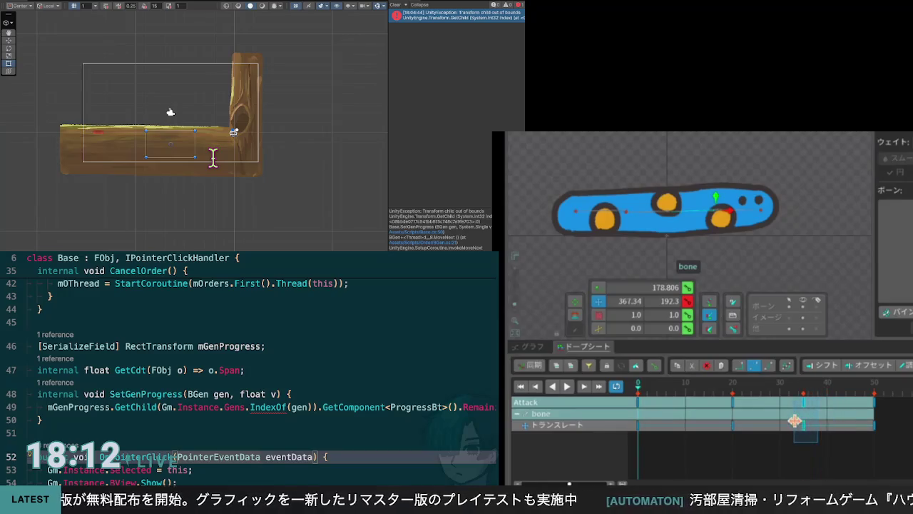
click(567, 387)
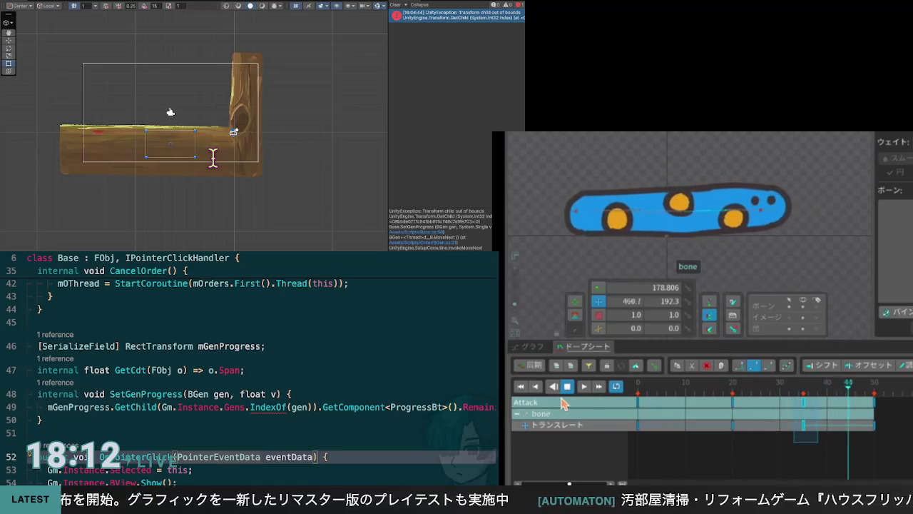
click(567, 387)
click(803, 385)
key(Return)
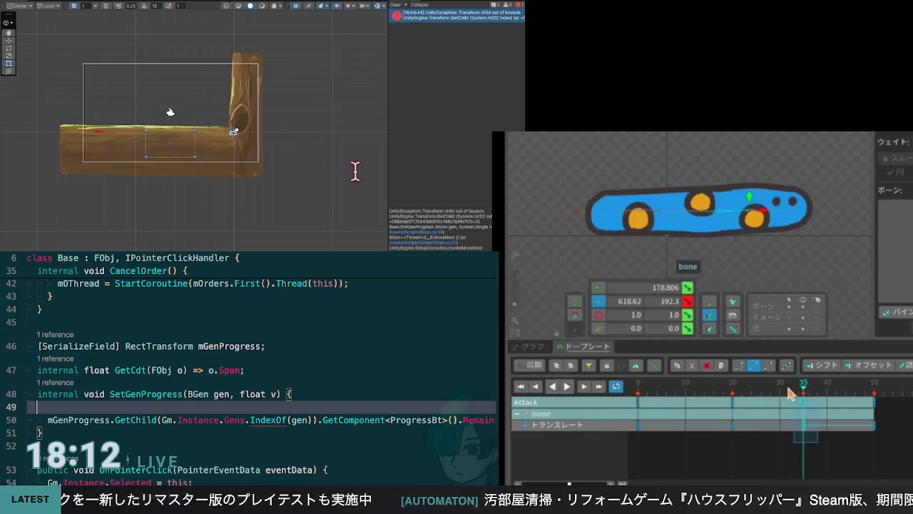
Key the bone further right at frame 35 and type 'if (' on SetGenProgress's new line
mouse_move(754, 212)
mouse_down()
mouse_move(775, 222)
mouse_move(760, 220)
mouse_up()
click(688, 304)
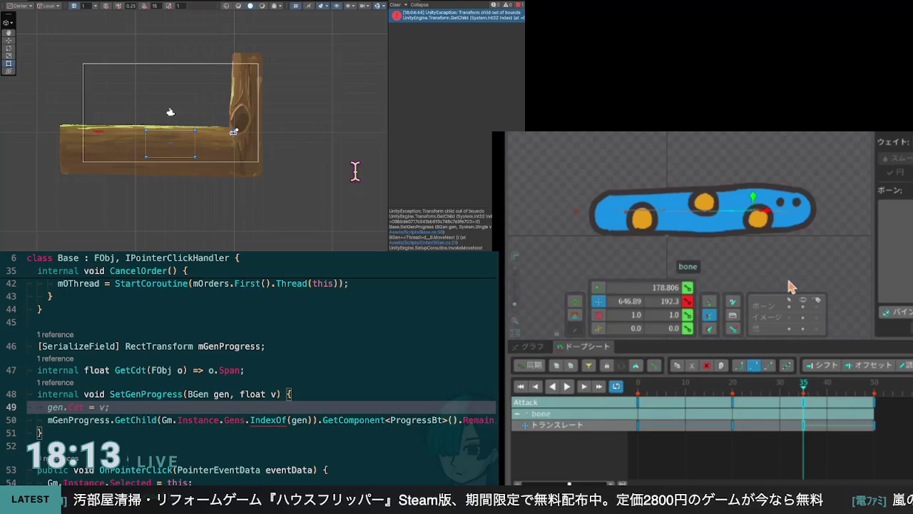
text(if ()
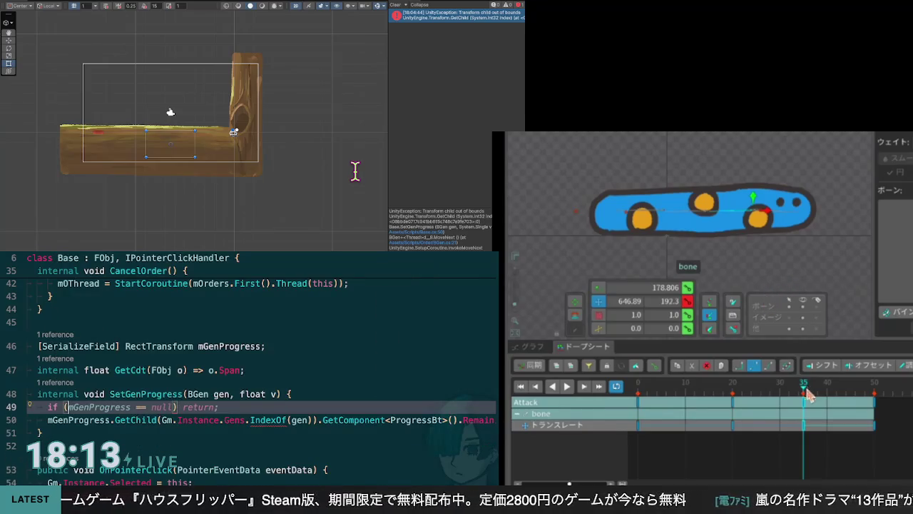
Play back the animation to check the change, then scrub to about frame 17
click(566, 389)
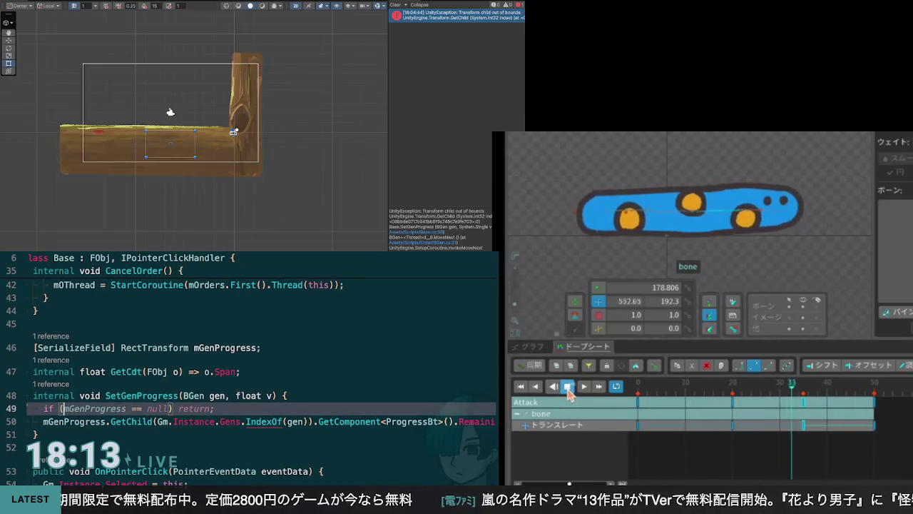
scroll(307, 278, down, 1)
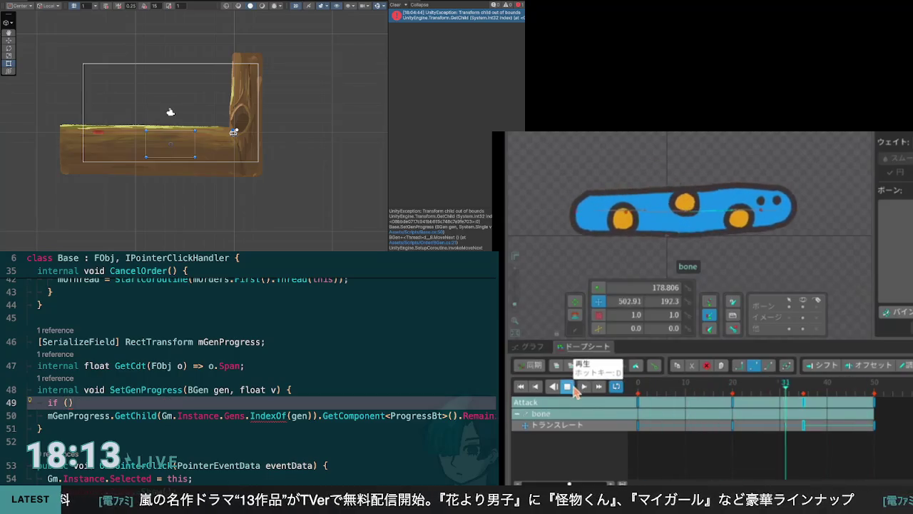
click(568, 387)
mouse_move(834, 389)
mouse_down()
mouse_move(640, 400)
mouse_move(877, 403)
mouse_move(875, 387)
mouse_up()
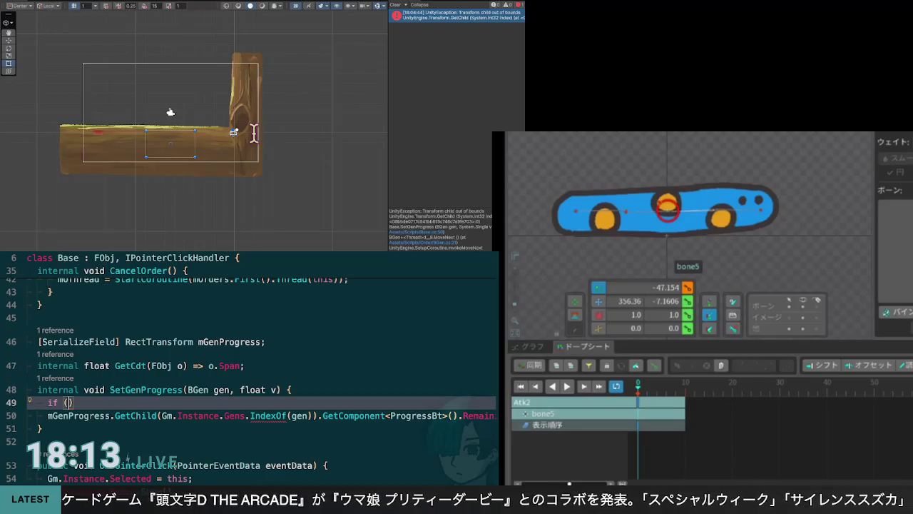
scroll(310, 145, up, 1)
key(Up)
scroll(250, 357, up, 2)
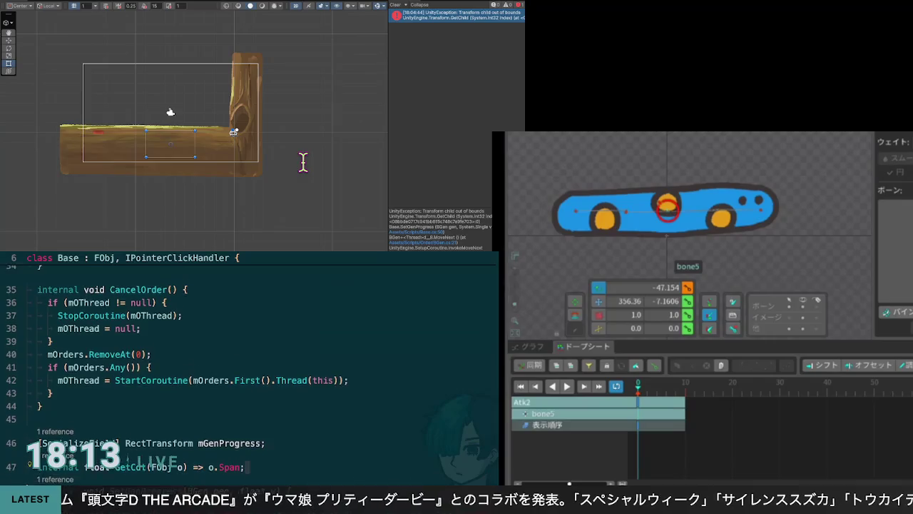
scroll(250, 357, down, 2)
key(Down)
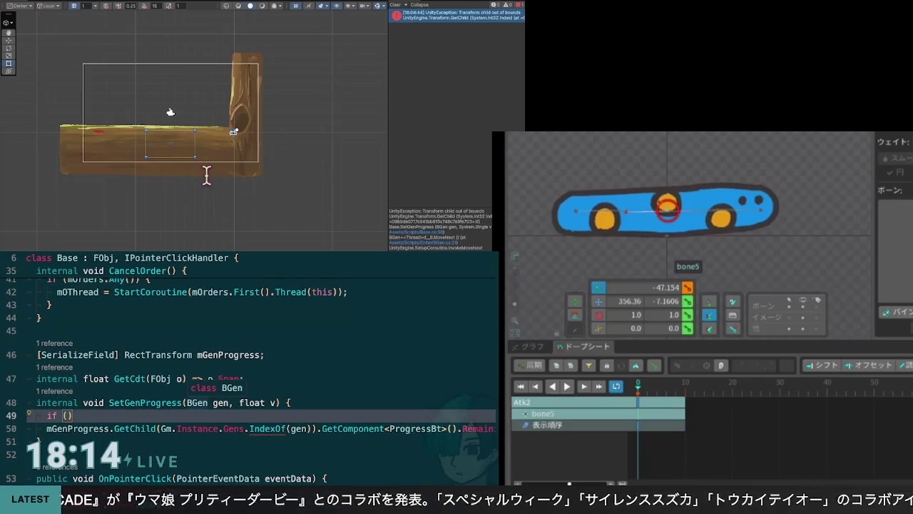
key(Left)
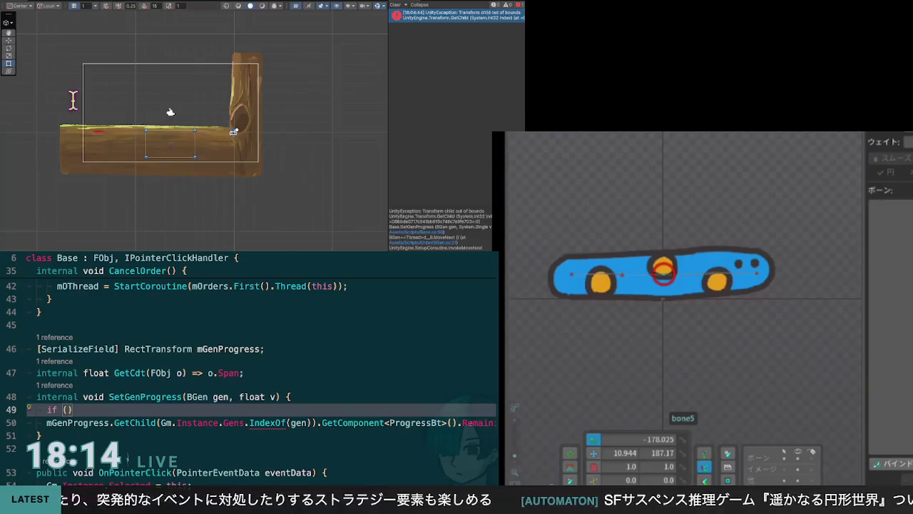
scroll(78, 111, down, 2)
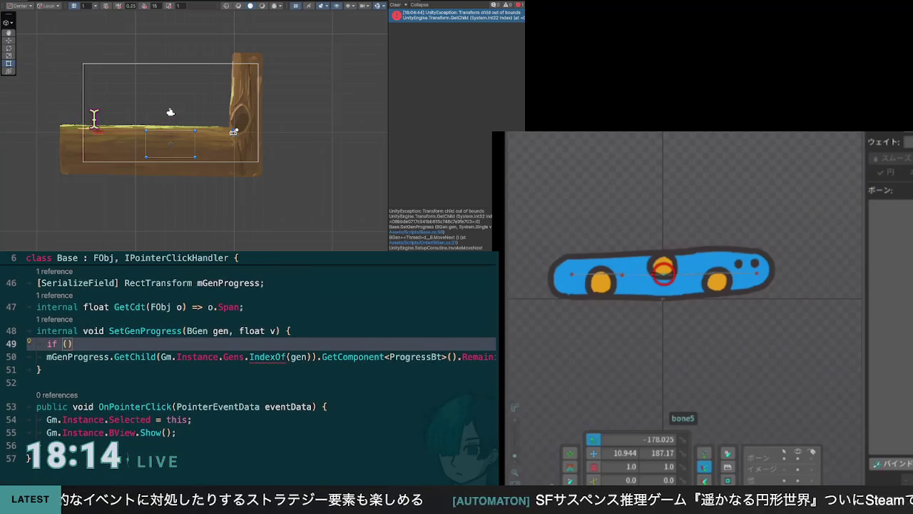
scroll(257, 357, up, 1)
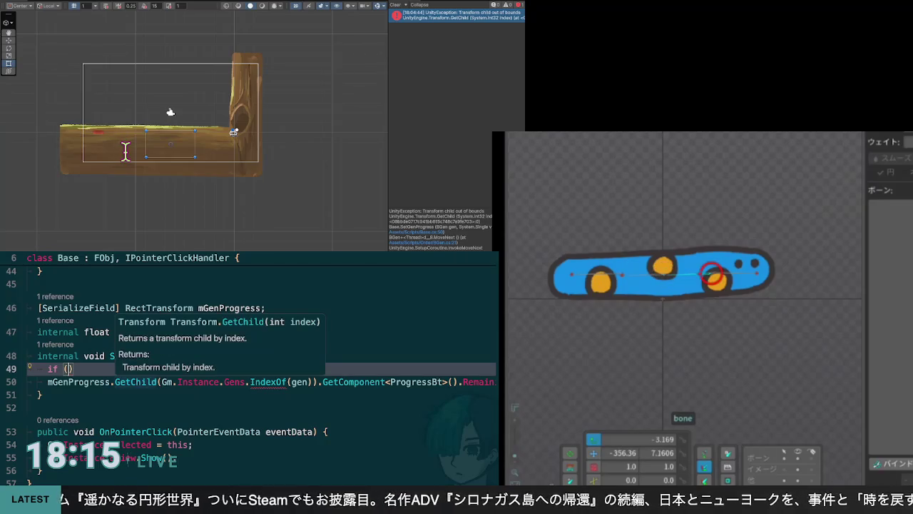
click(666, 282)
click(654, 281)
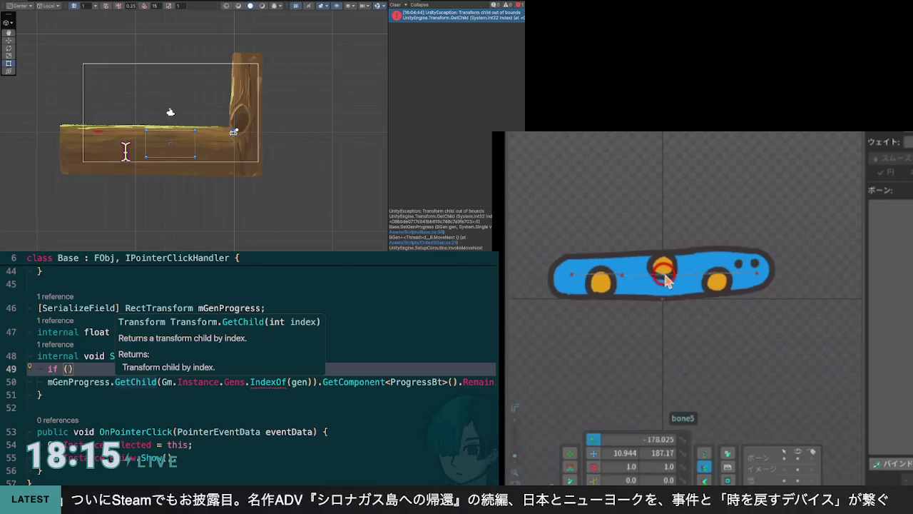
click(663, 266)
click(666, 281)
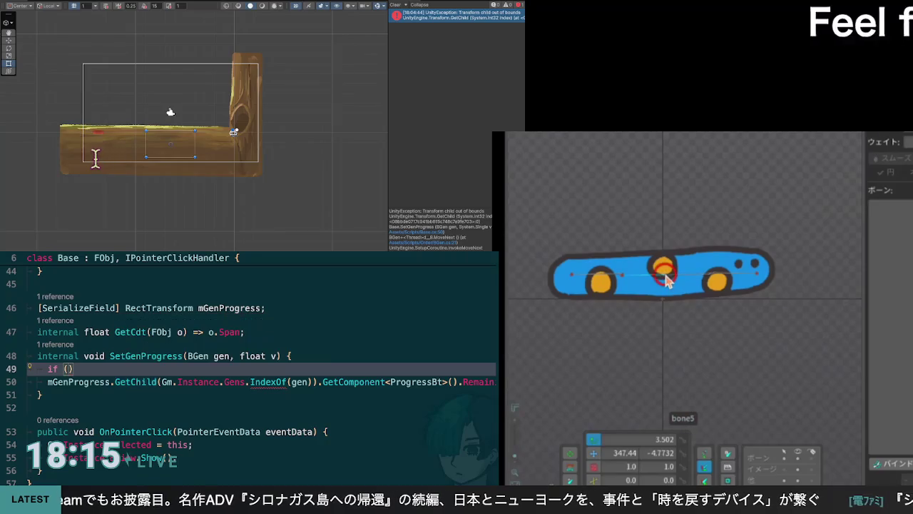
mouse_move(664, 292)
mouse_down()
mouse_move(680, 309)
mouse_move(722, 311)
mouse_move(746, 272)
mouse_move(738, 284)
mouse_up()
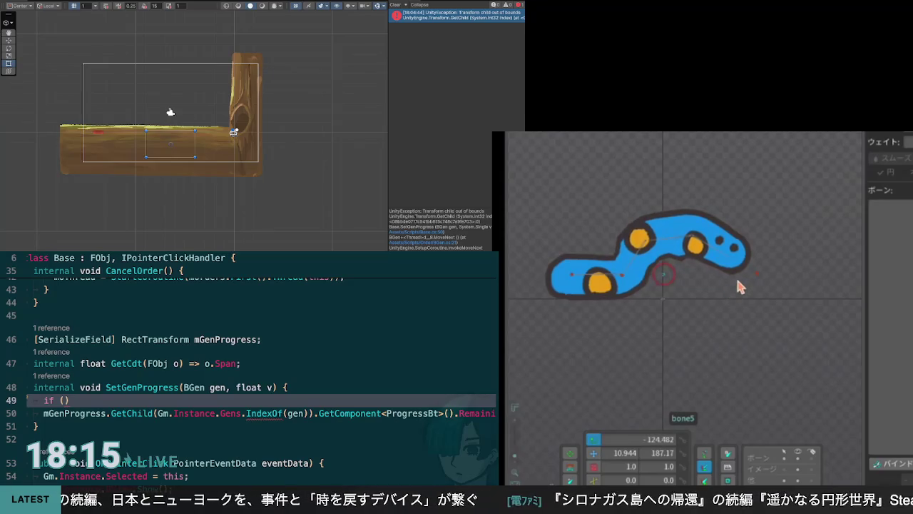
key(ctrl+z)
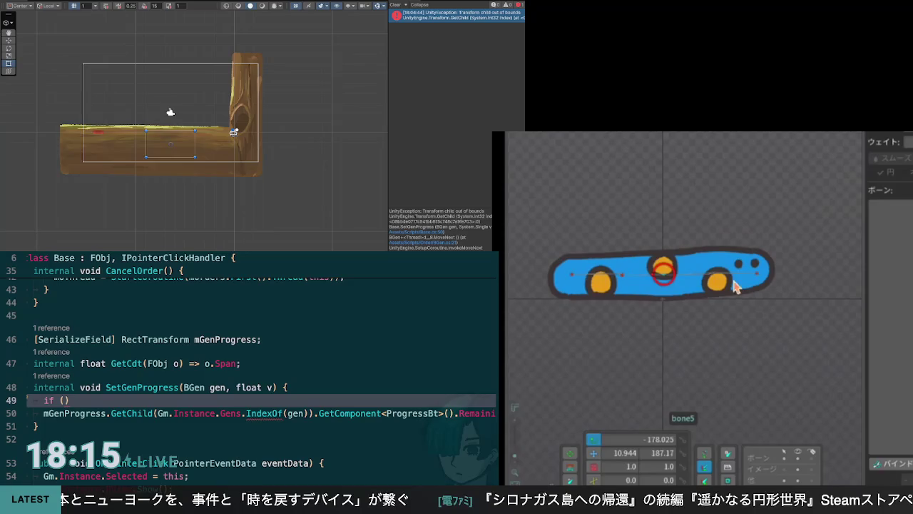
key(Tab)
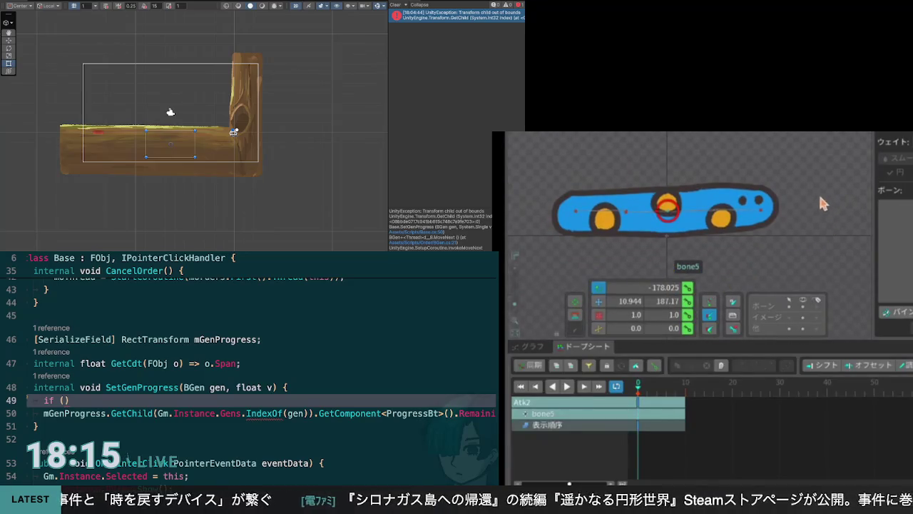
Try bending the worm by rotating bone5, then undo to the keyed pose
mouse_move(702, 257)
mouse_down()
mouse_move(783, 239)
mouse_move(803, 210)
mouse_up()
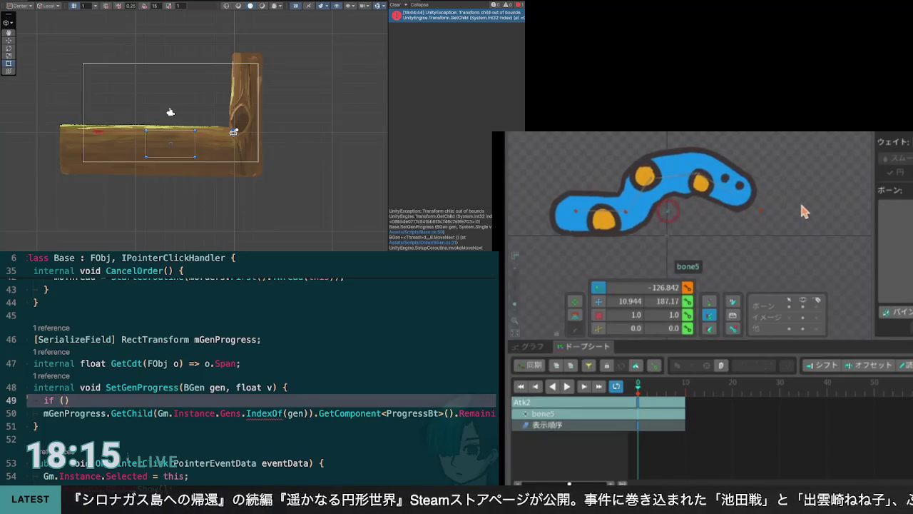
drag(804, 210, 816, 188)
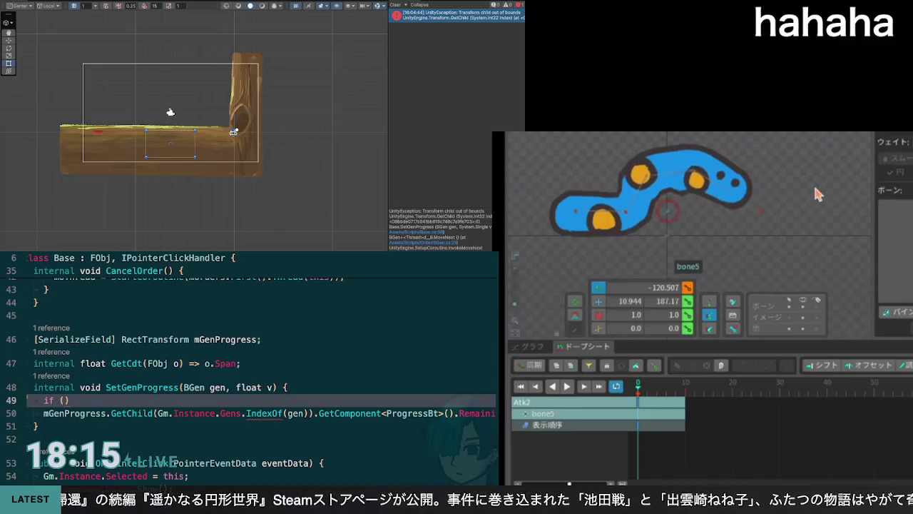
drag(815, 189, 808, 190)
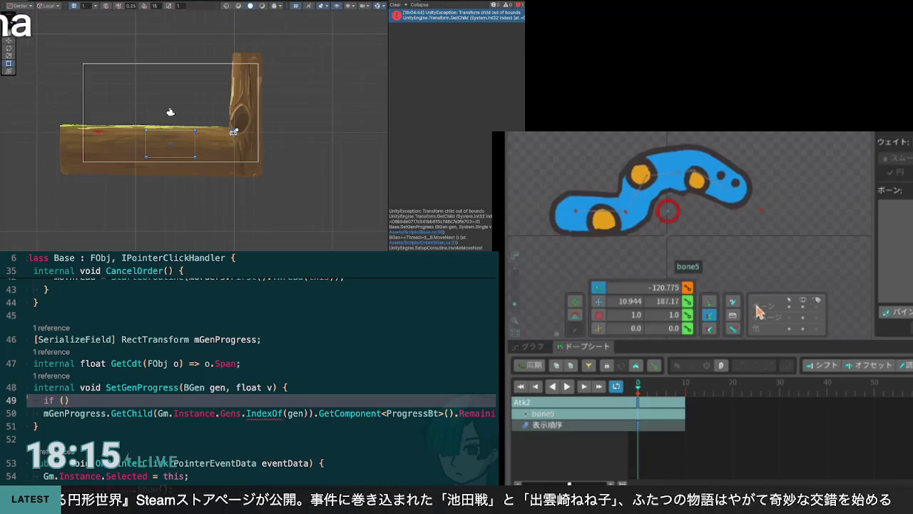
key(ctrl+z)
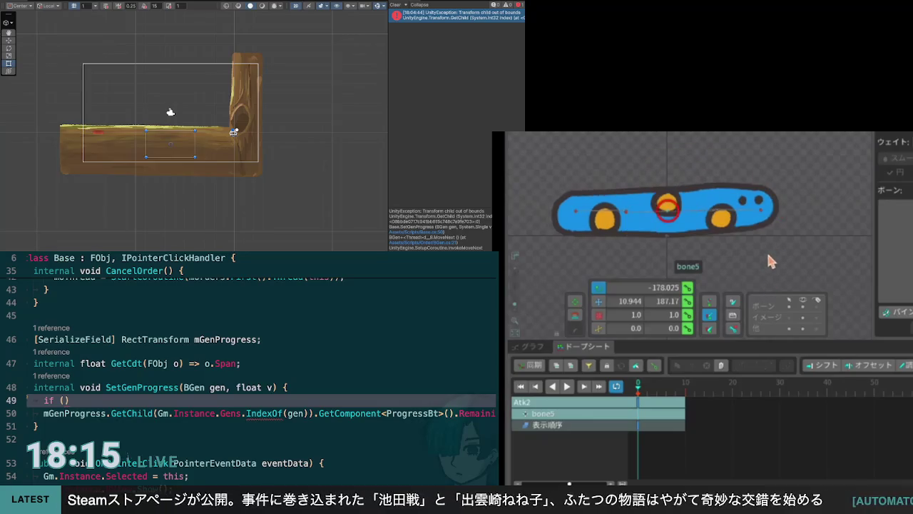
Key bone5's rotation at frame 0 and lengthen Atk2 to about frame 30
drag(637, 388, 682, 393)
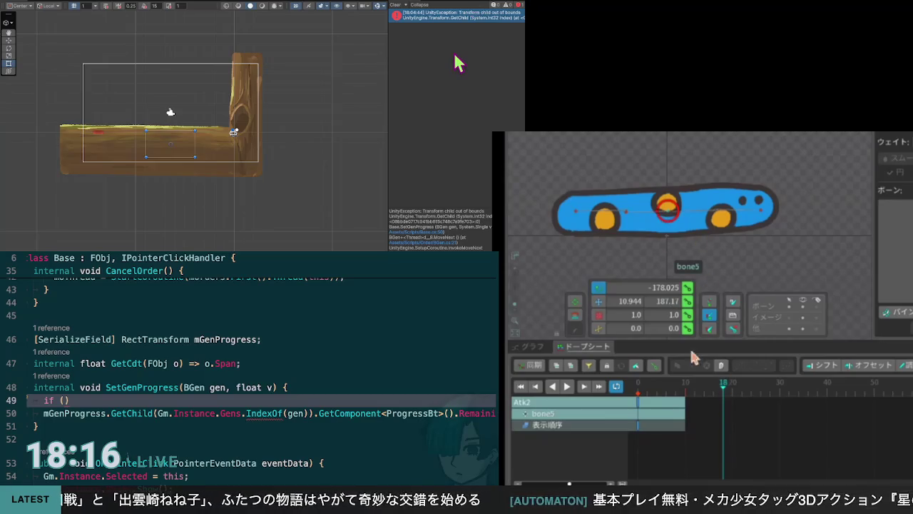
drag(723, 395, 638, 396)
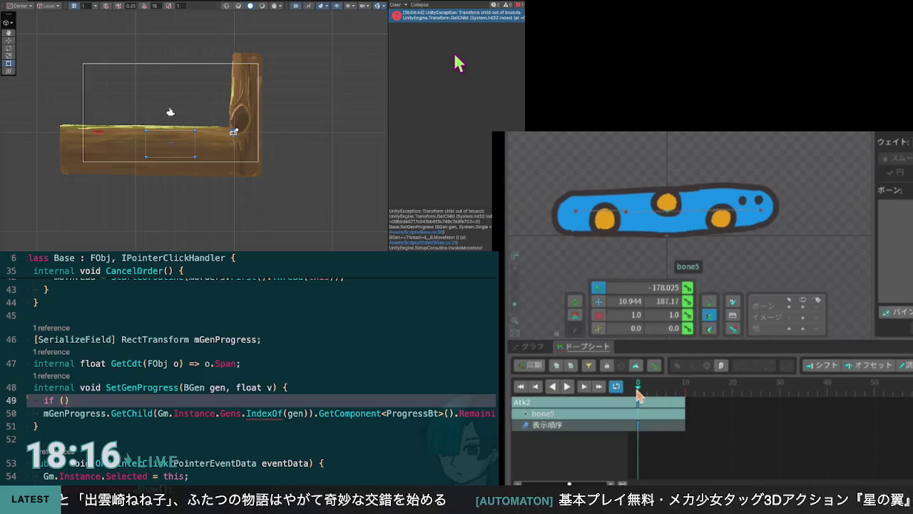
click(687, 289)
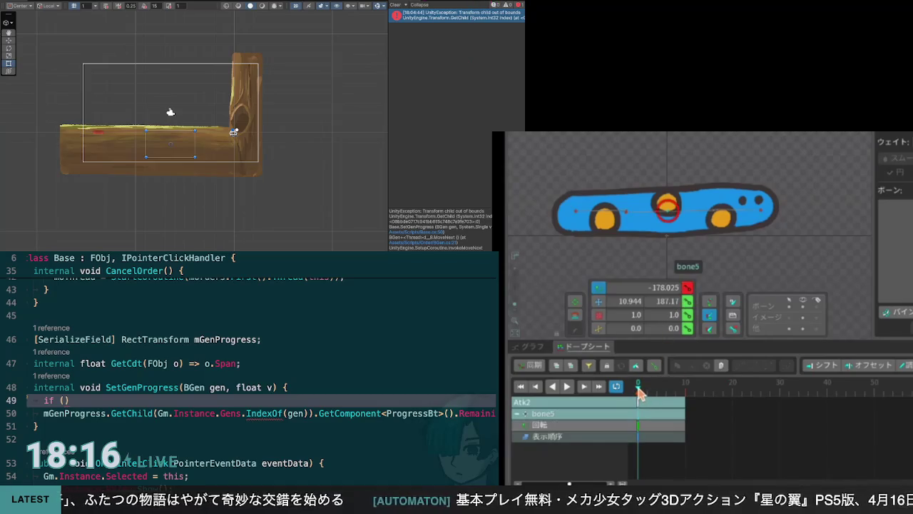
drag(641, 396, 647, 397)
click(742, 387)
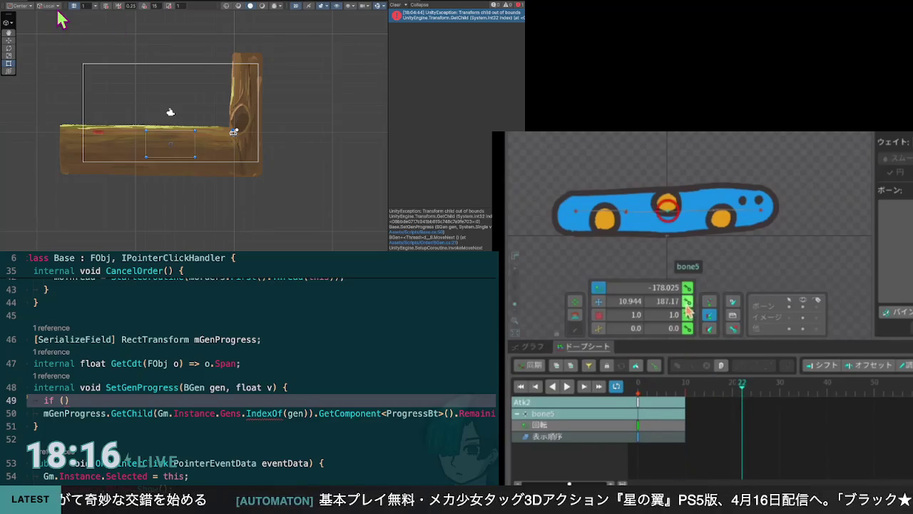
mouse_move(684, 407)
mouse_down()
mouse_move(744, 395)
mouse_move(744, 404)
mouse_move(795, 409)
mouse_move(781, 414)
mouse_up()
Rotate bone5 to -136.748 at frame 10 into an S-bend and key it
click(685, 386)
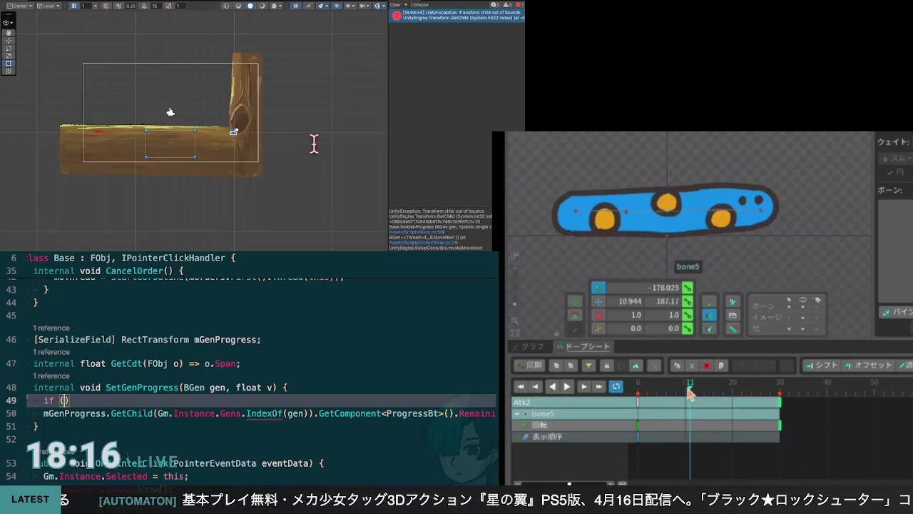
mouse_move(664, 228)
mouse_down()
mouse_move(750, 251)
mouse_move(807, 232)
mouse_up()
scroll(257, 357, down, 1)
scroll(257, 357, down, 2)
scroll(257, 357, up, 2)
click(687, 288)
click(760, 213)
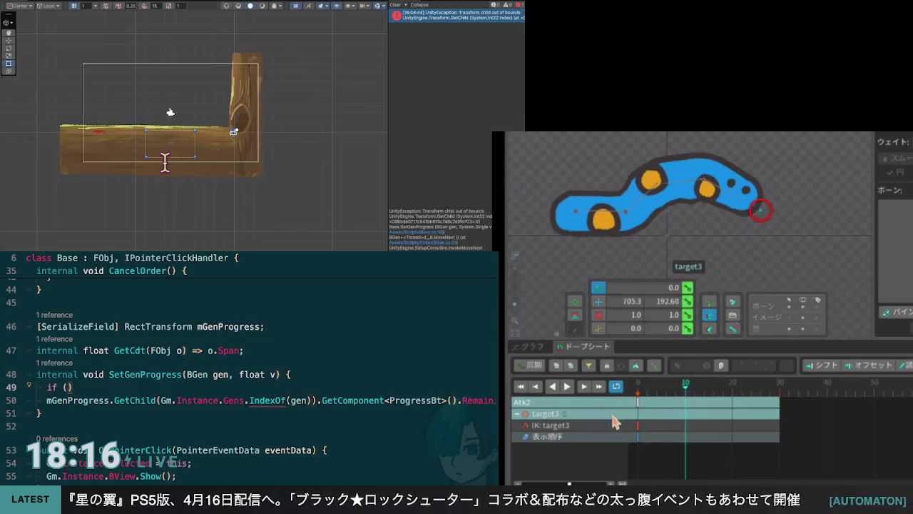
Key target3's translation and set frame 11, while replacing the if parentheses with 'Gm.'
drag(685, 385, 637, 385)
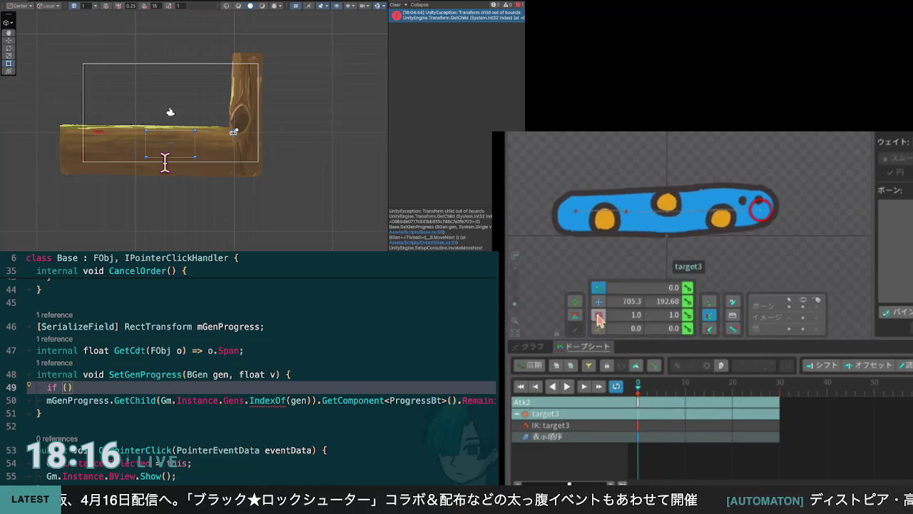
click(687, 300)
mouse_move(638, 386)
mouse_down()
mouse_move(776, 389)
mouse_move(779, 402)
mouse_move(632, 391)
mouse_move(696, 415)
mouse_up()
key(BackSpace)
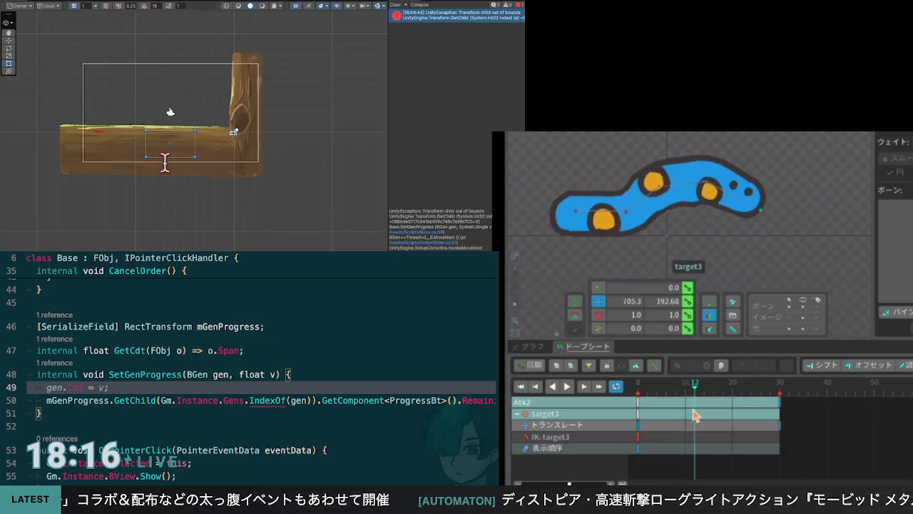
text(Gm.)
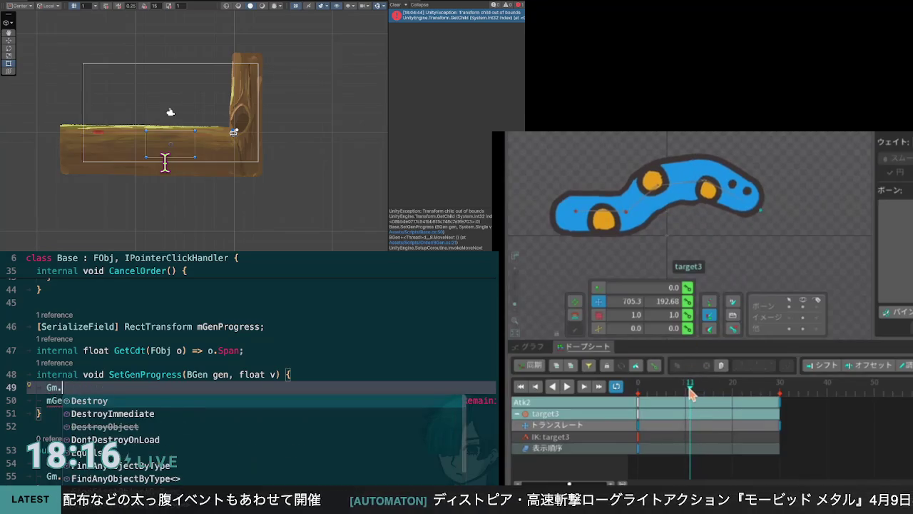
click(690, 396)
Raise target3 to lift the worm's head and complete 'Gm.Instance.Gens.' in the if
text(I)
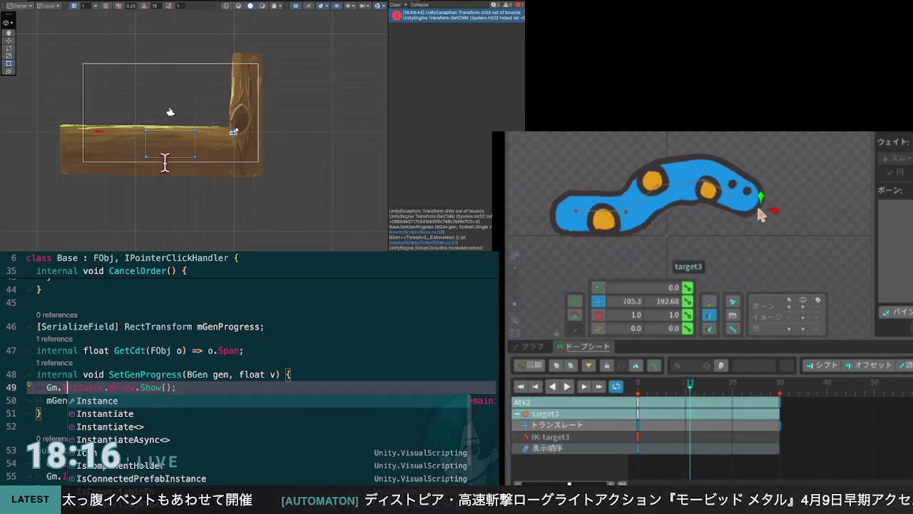
drag(762, 203, 763, 189)
key(Tab)
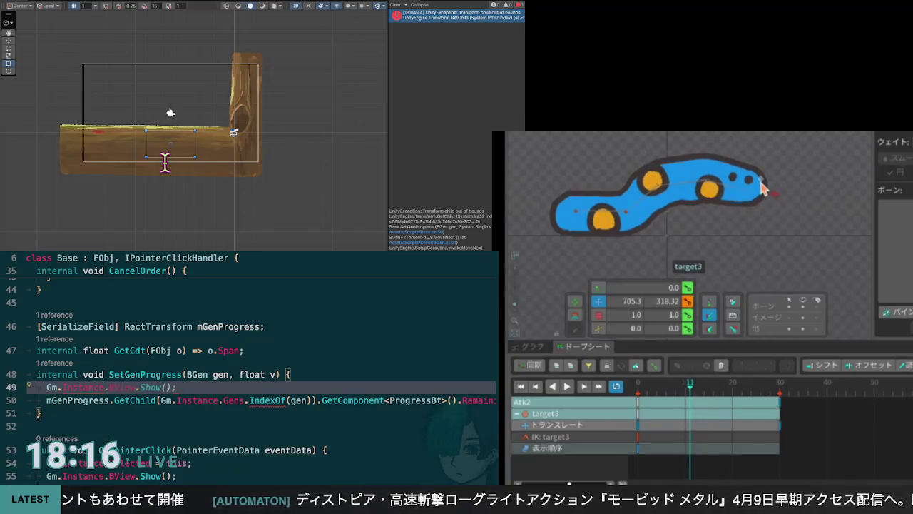
text(.Gens.)
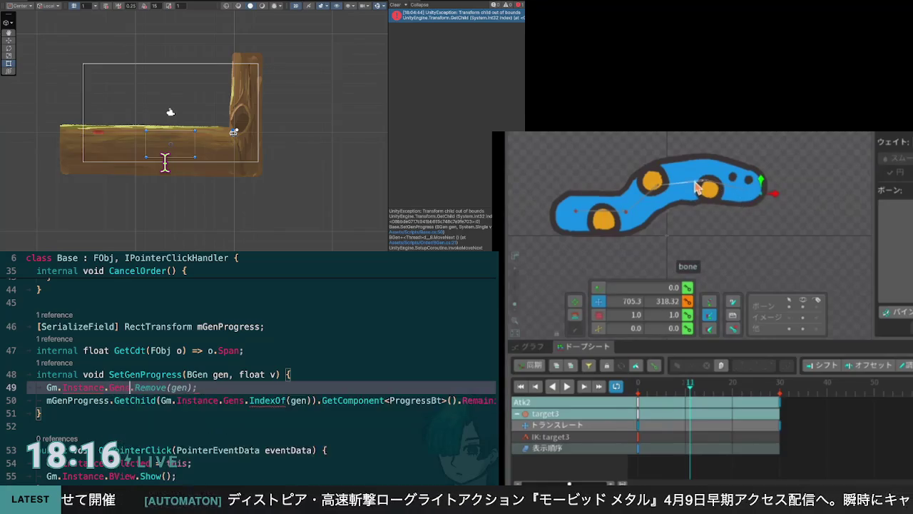
Try bending the body bone and undo it, reselect target3, and jump to the Gens definition
click(697, 197)
mouse_move(703, 194)
mouse_down()
mouse_move(693, 198)
mouse_move(699, 190)
mouse_up()
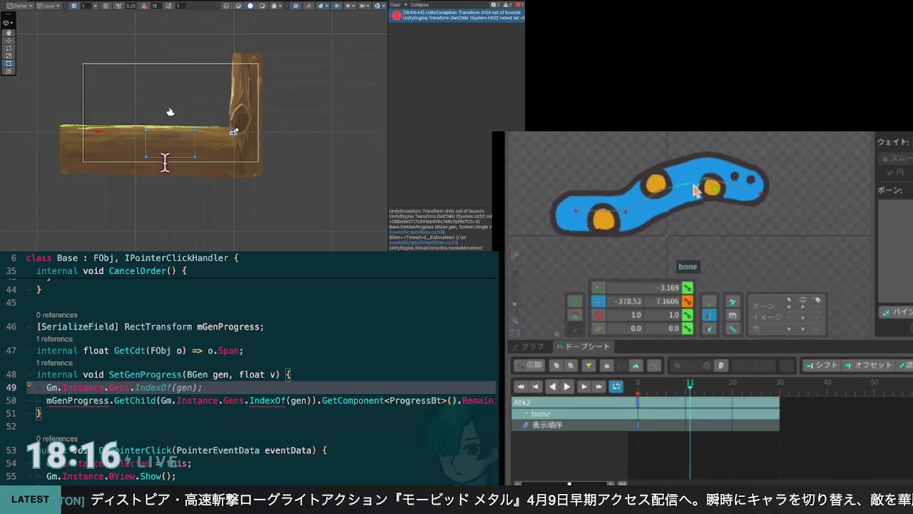
key(Tab)
key(ctrl+z)
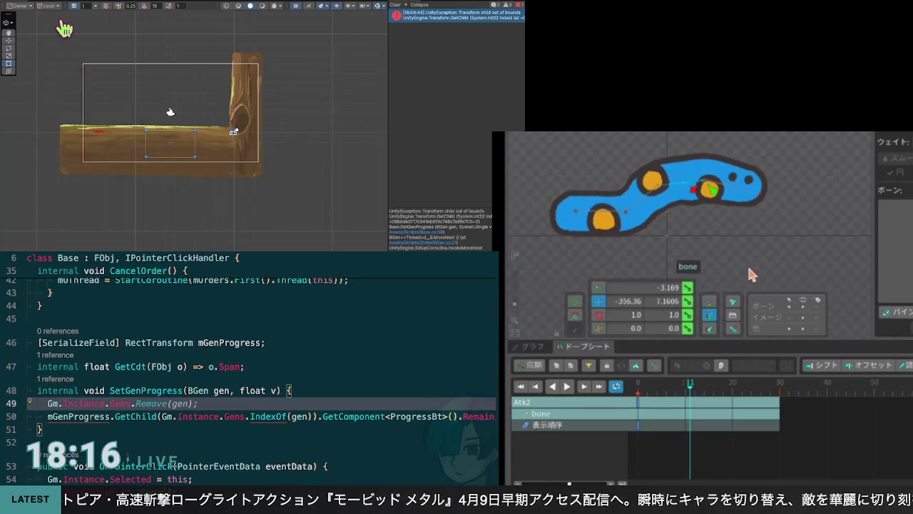
click(764, 197)
key(F12)
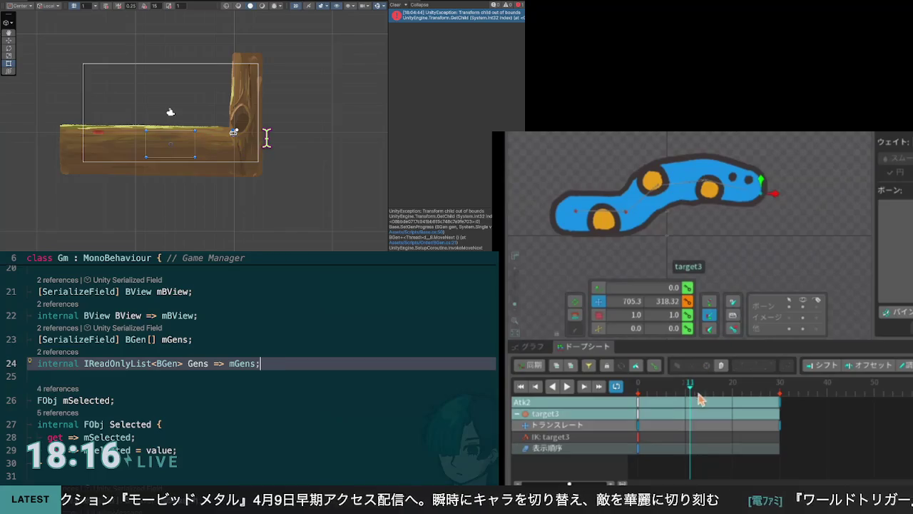
Raise target3 to curl the worm's head and review the pose around frame 10
mouse_move(765, 197)
mouse_down()
mouse_move(766, 187)
mouse_move(761, 193)
mouse_up()
scroll(262, 357, up, 2)
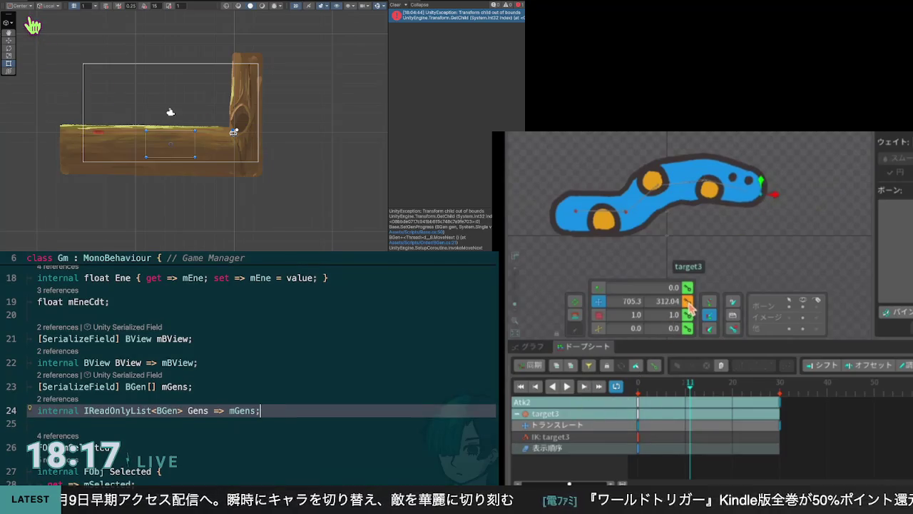
mouse_move(690, 385)
mouse_down()
mouse_move(634, 383)
mouse_move(689, 401)
mouse_up()
click(690, 426)
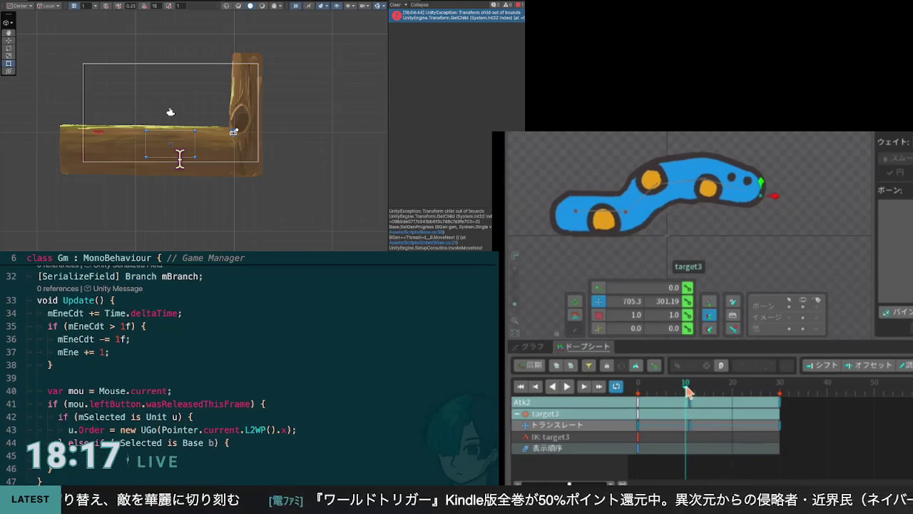
click(682, 389)
drag(684, 392, 691, 394)
click(687, 405)
Insert a blank line above the Gm.Instance.Gens statement and start an if ( condition
key(Return)
key(Up)
text(if )
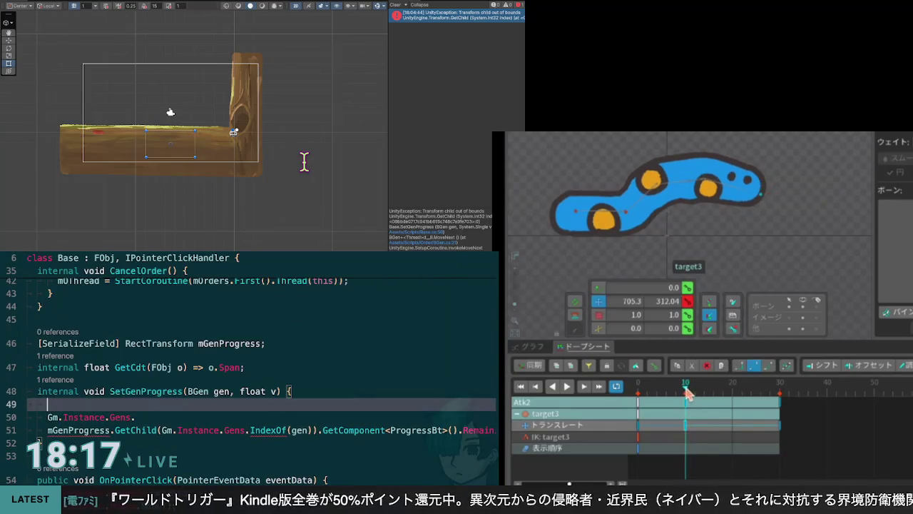
text(if (v <= 0f) {)
Write the if condition Gm.Instance.Selected == this) while previewing Atk2 around frame 10
mouse_move(687, 393)
mouse_down()
mouse_move(698, 404)
mouse_move(639, 403)
mouse_up()
click(568, 387)
text(Gm.Instance.Se)
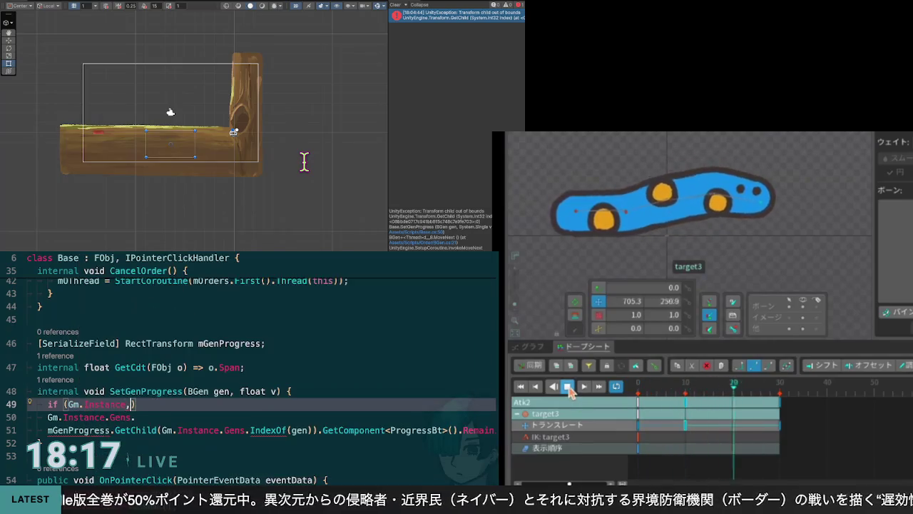
text(lected =)
drag(711, 388, 687, 399)
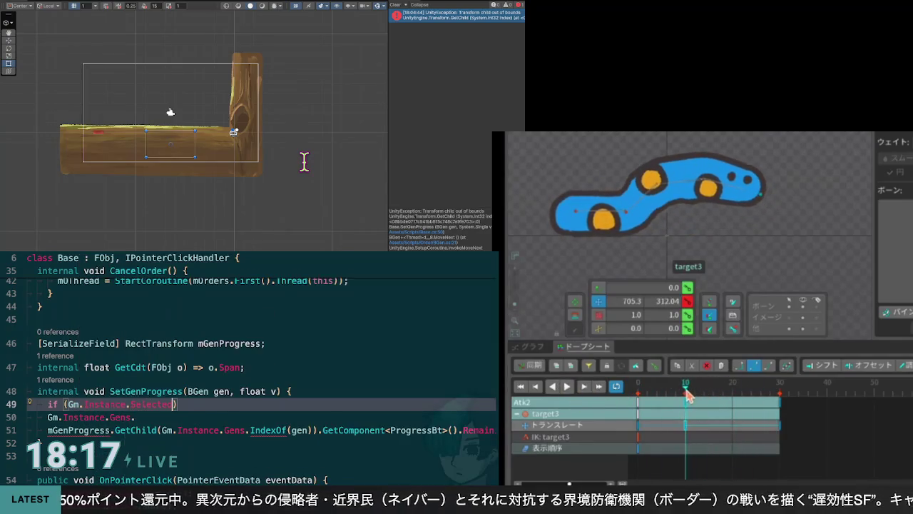
text(this))
Copy target3's frame-10 keys to frame 15 and open the if block with a brace
click(686, 426)
key(ctrl+c)
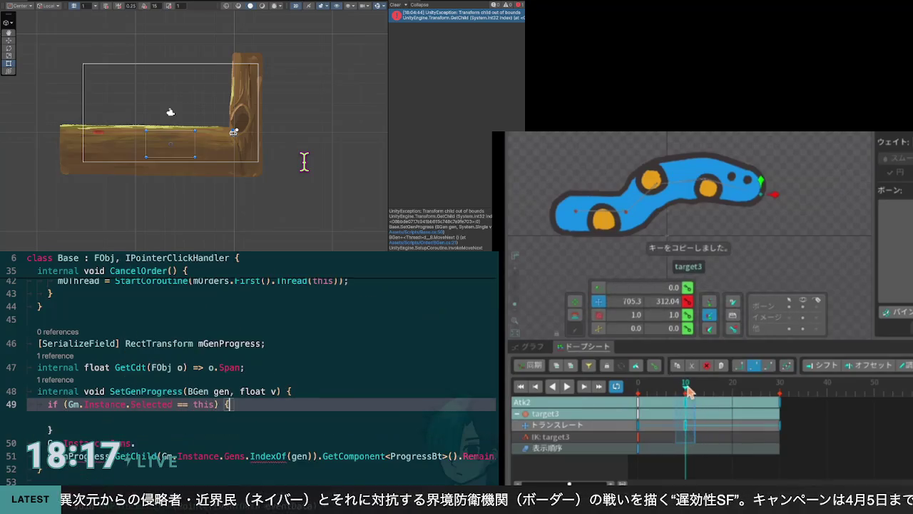
text({)
click(710, 386)
key(Return)
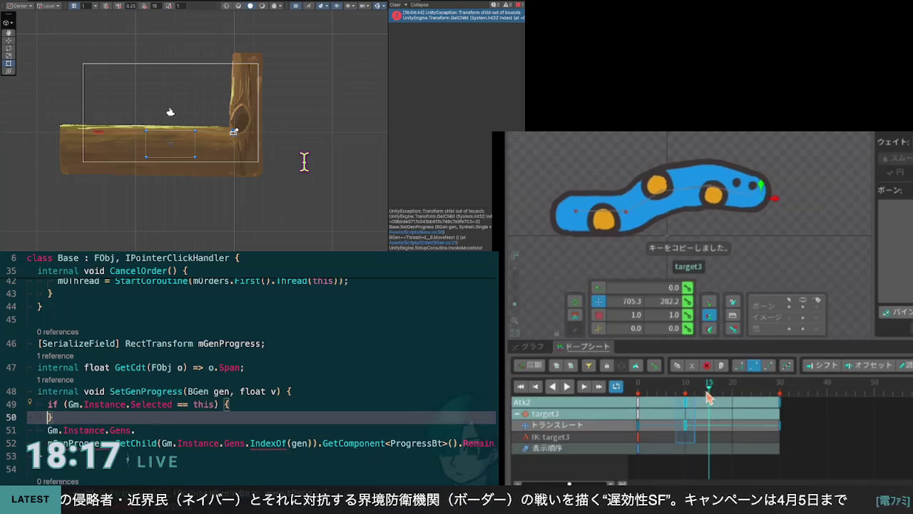
key(ctrl+v)
key(Return)
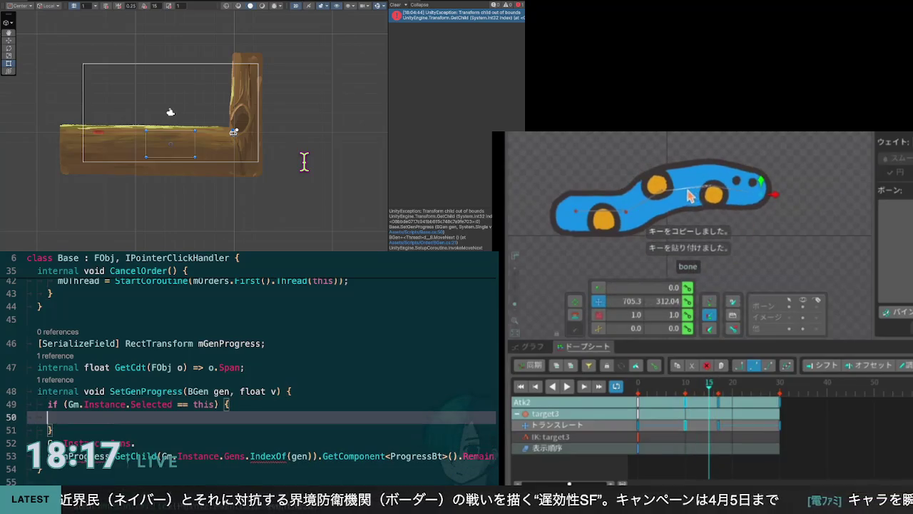
Copy bone5's frame-10 rotation key to frame 15, leaving a // placeholder in the if block
click(703, 192)
text(//)
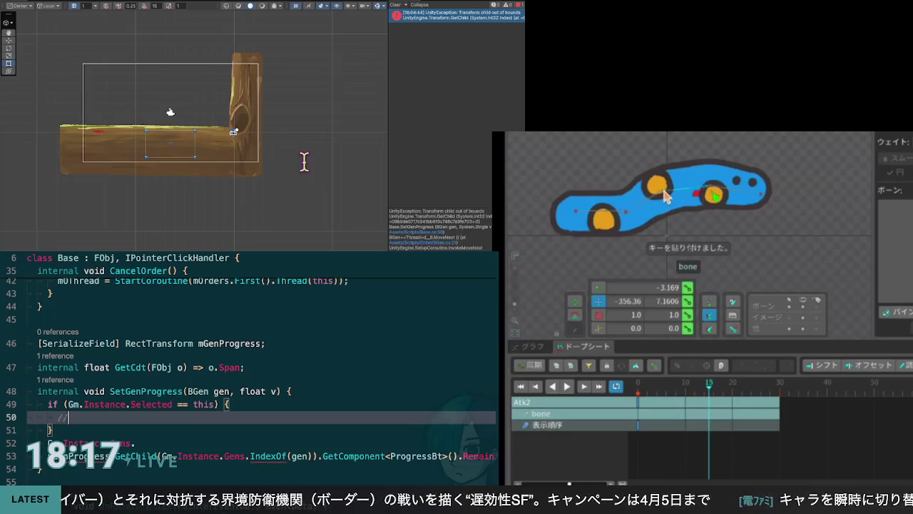
click(668, 200)
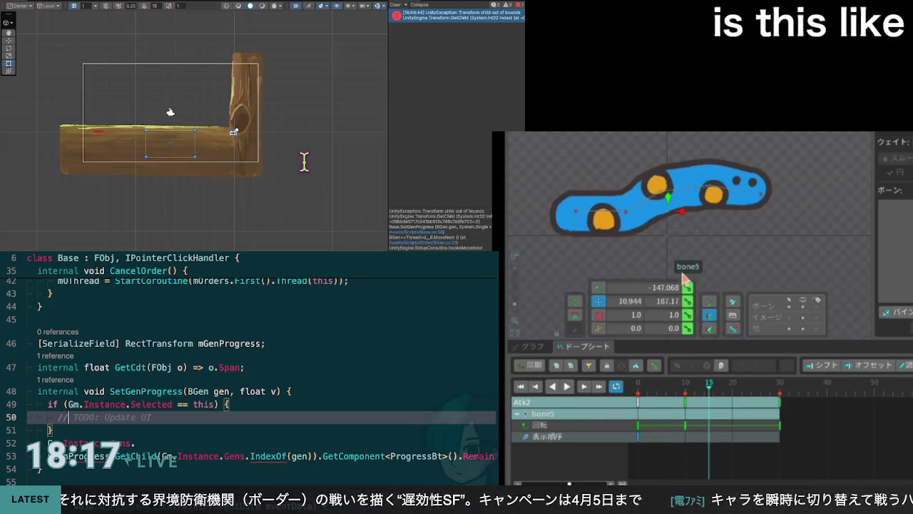
click(598, 287)
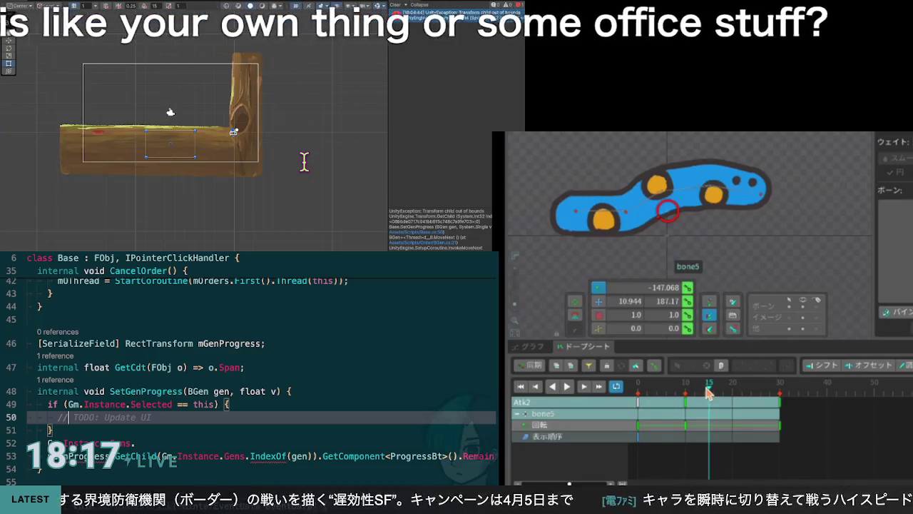
click(688, 414)
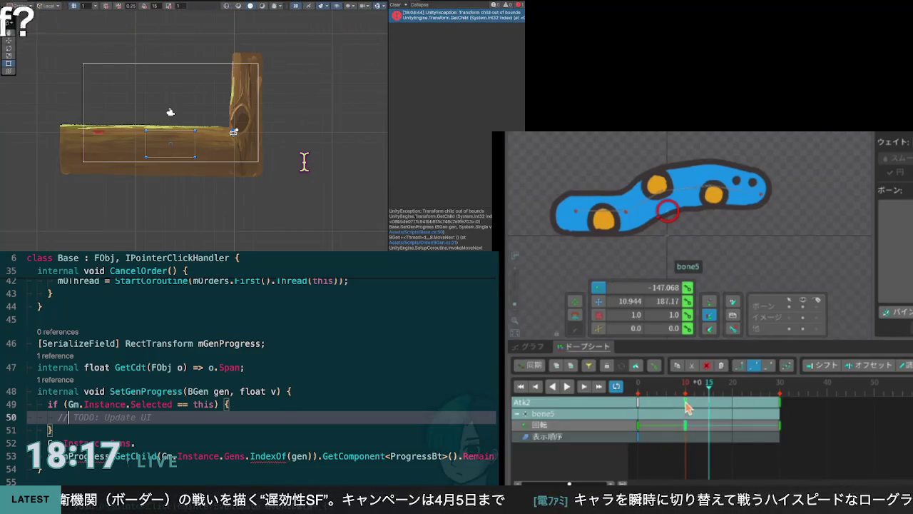
key(ctrl+c)
click(704, 398)
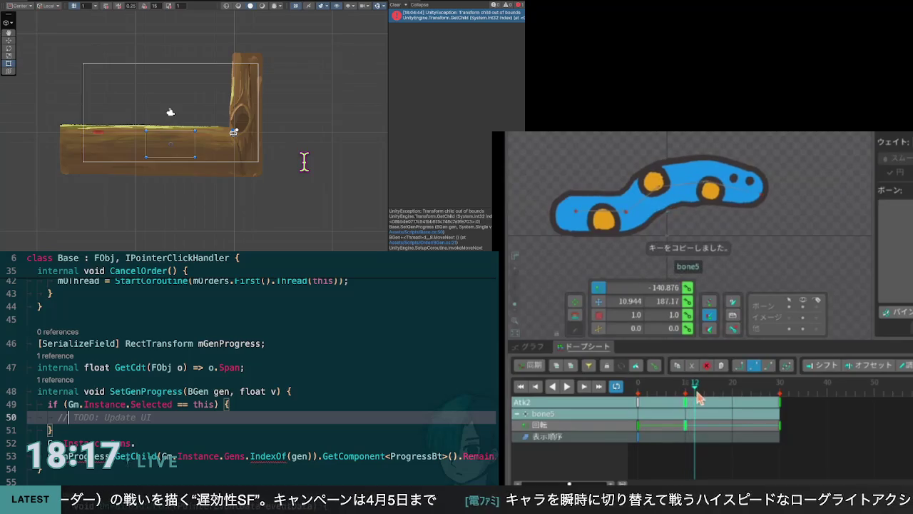
click(708, 402)
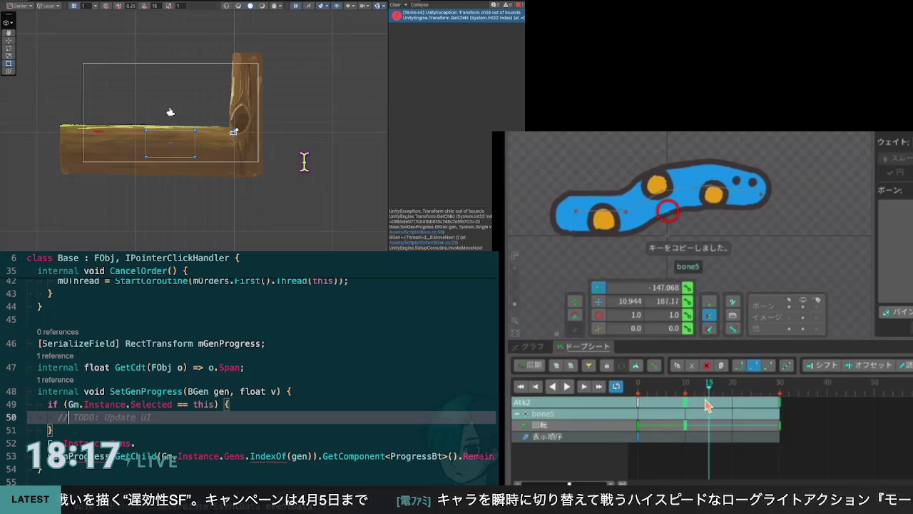
key(ctrl+v)
key(ctrl+v)
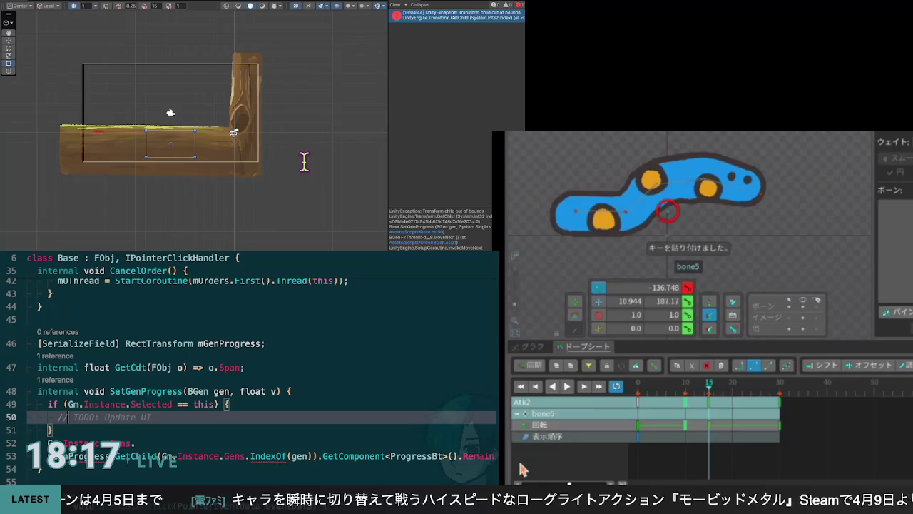
Play back Atk2 several times to review the new frame-15 keys
mouse_move(692, 392)
mouse_down()
mouse_move(660, 393)
mouse_move(709, 397)
mouse_up()
click(568, 387)
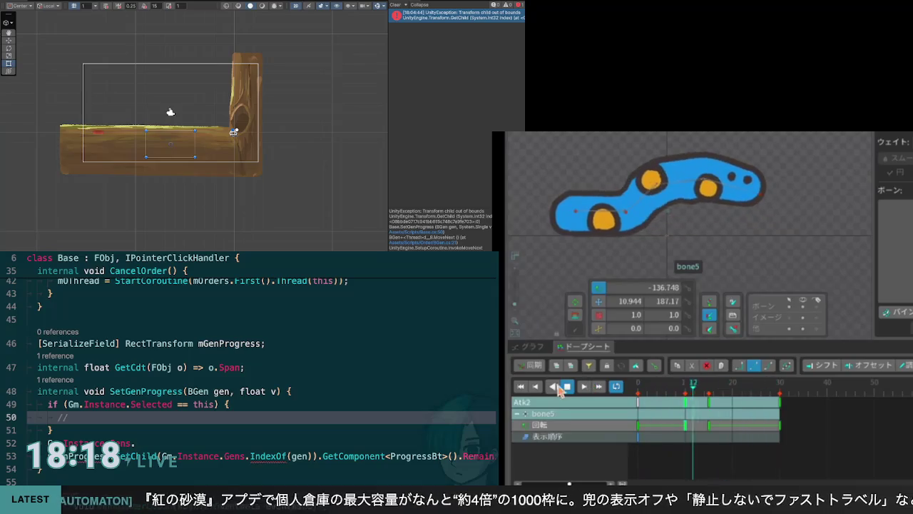
click(567, 386)
mouse_move(731, 389)
mouse_down()
mouse_move(632, 392)
mouse_move(710, 402)
mouse_move(702, 404)
mouse_up()
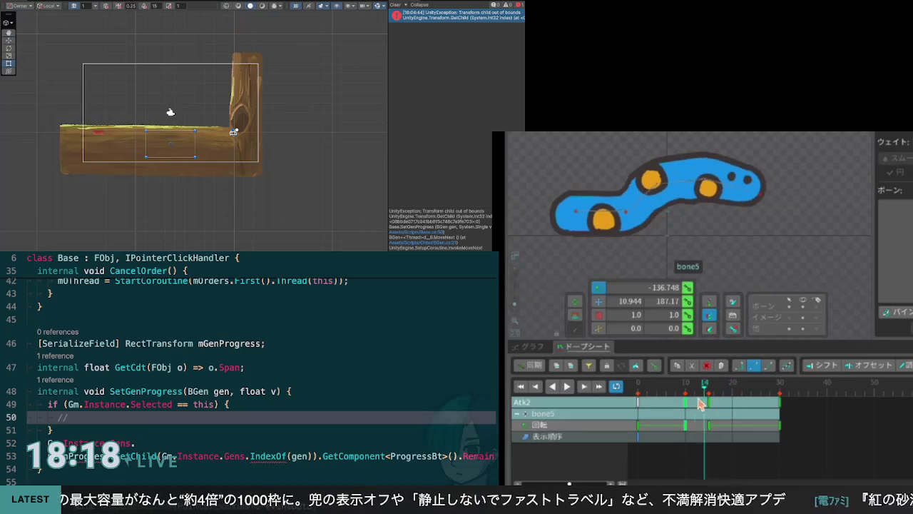
click(569, 387)
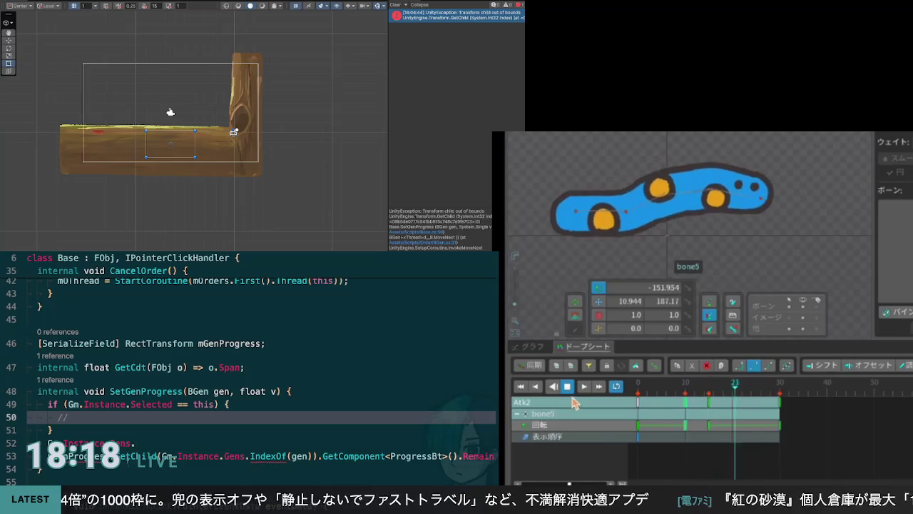
click(568, 387)
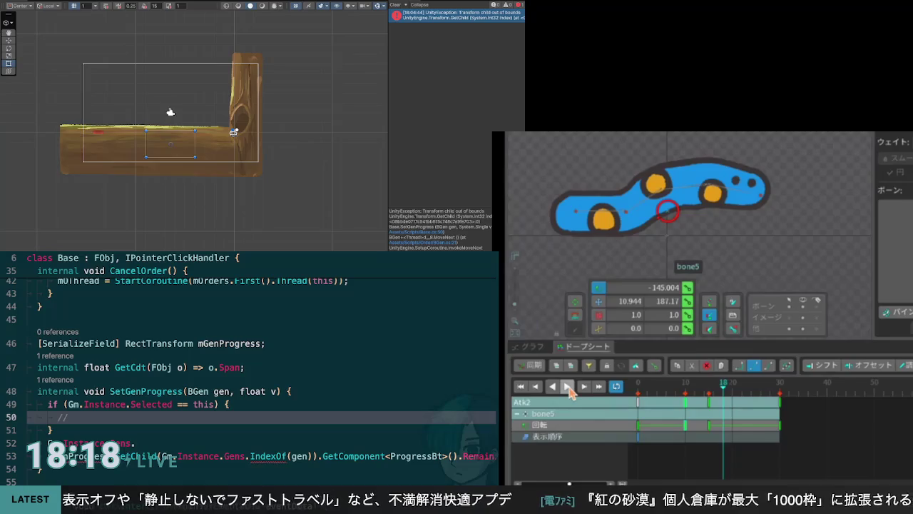
mouse_move(723, 390)
mouse_down()
mouse_move(639, 402)
mouse_move(687, 409)
mouse_up()
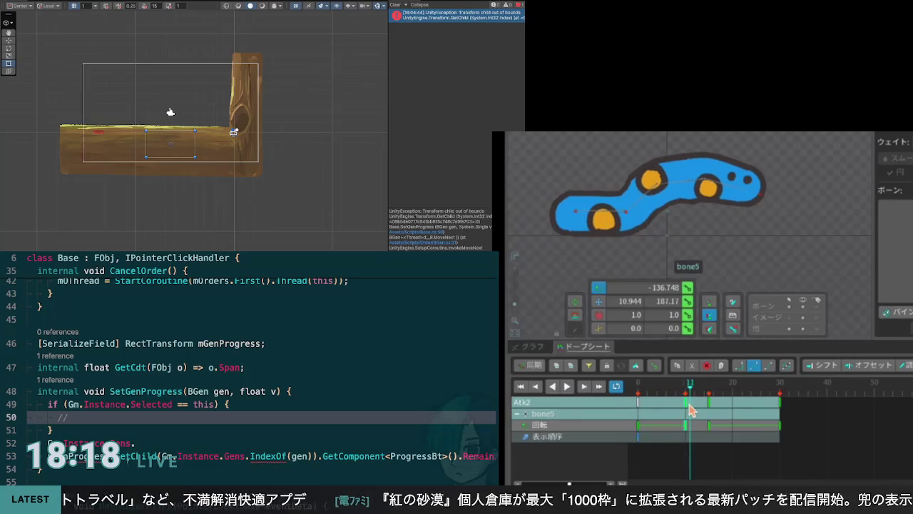
click(567, 386)
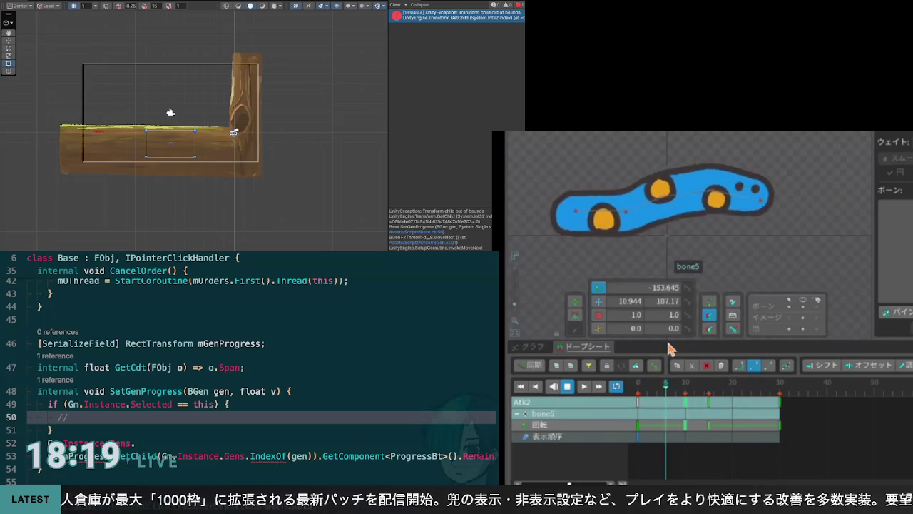
click(567, 386)
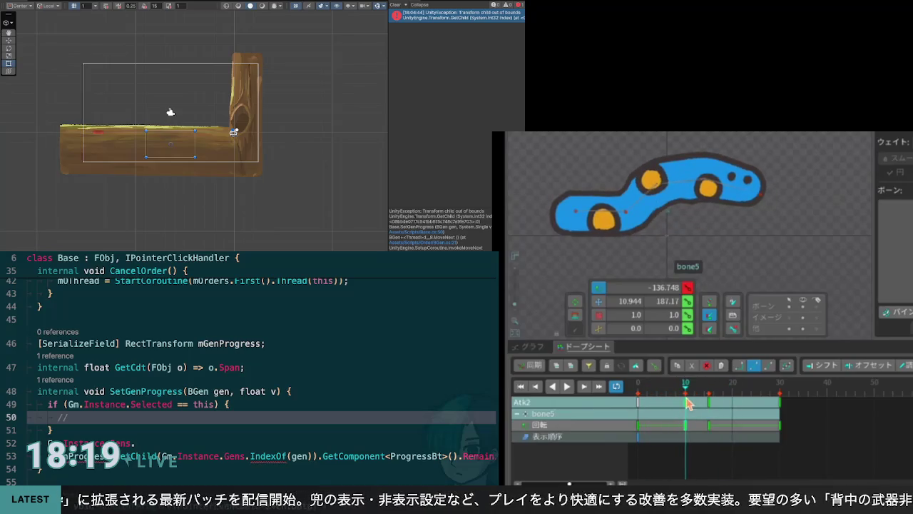
click(710, 402)
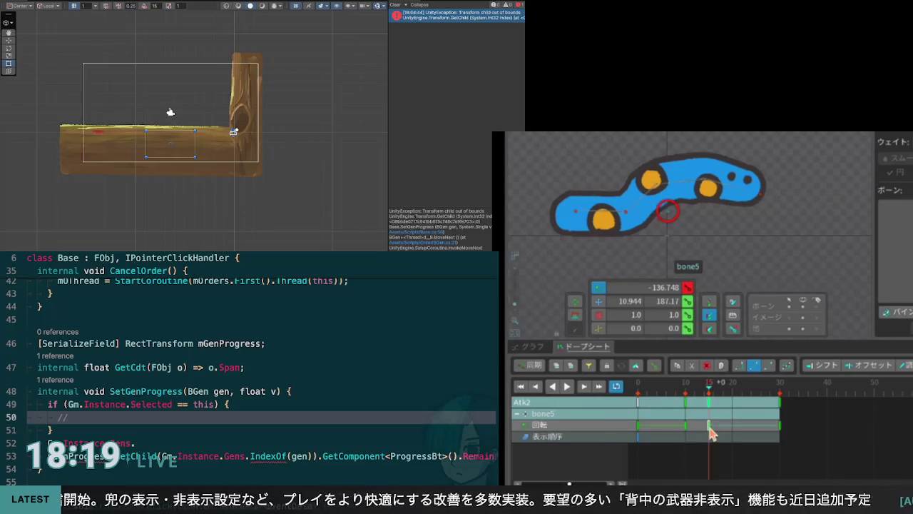
Undo and redo the bone5 rotation change, then delete the // placeholder on line 50
key(ctrl+z)
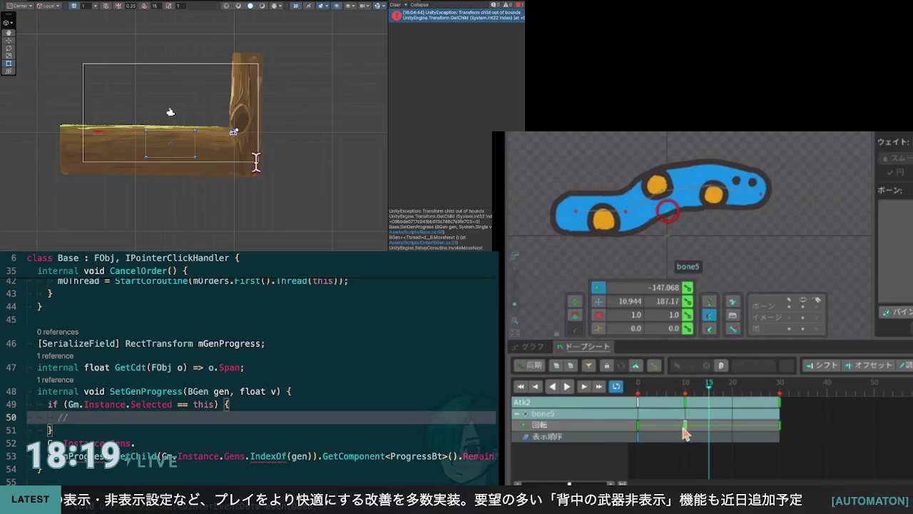
key(ctrl+y)
key(BackSpace)
key(BackSpace)
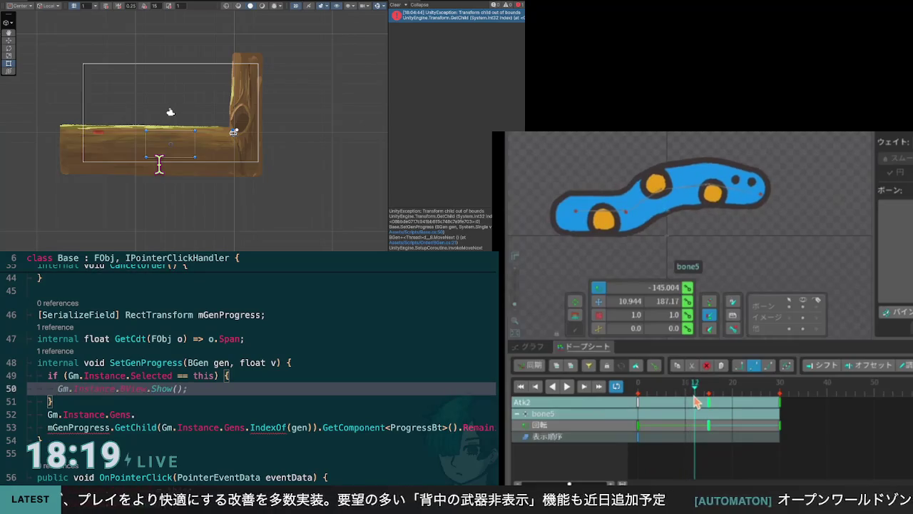
Move the mGenProgress.GetChild line into the if block and raise target3 at frame 17
click(761, 197)
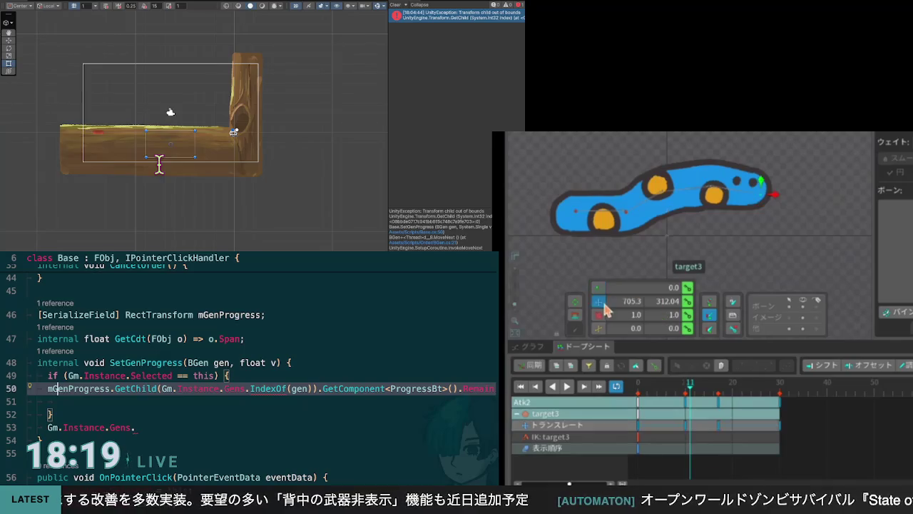
key(ctrl+backslash)
click(682, 389)
drag(683, 391, 721, 392)
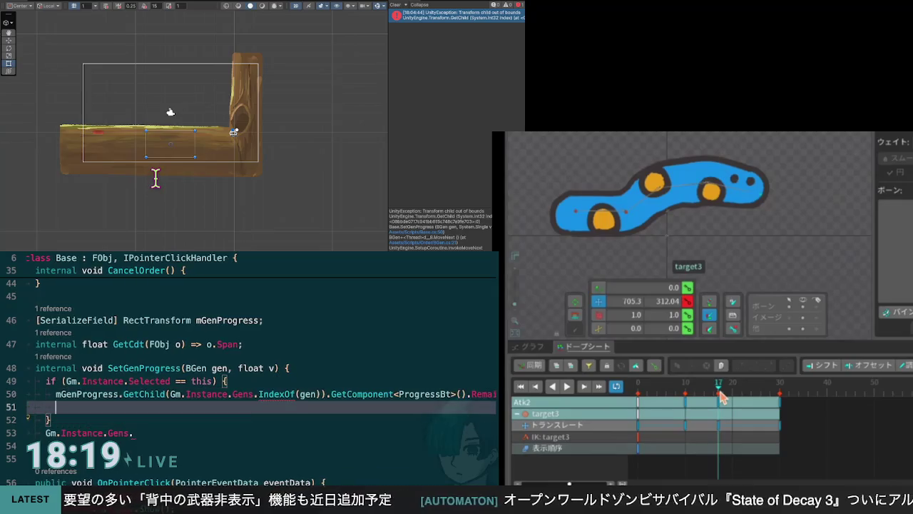
mouse_move(761, 197)
mouse_down()
mouse_move(769, 184)
mouse_move(748, 139)
mouse_up()
Add } else { after the if block with an empty line inside it
key(Return)
text(} else {)
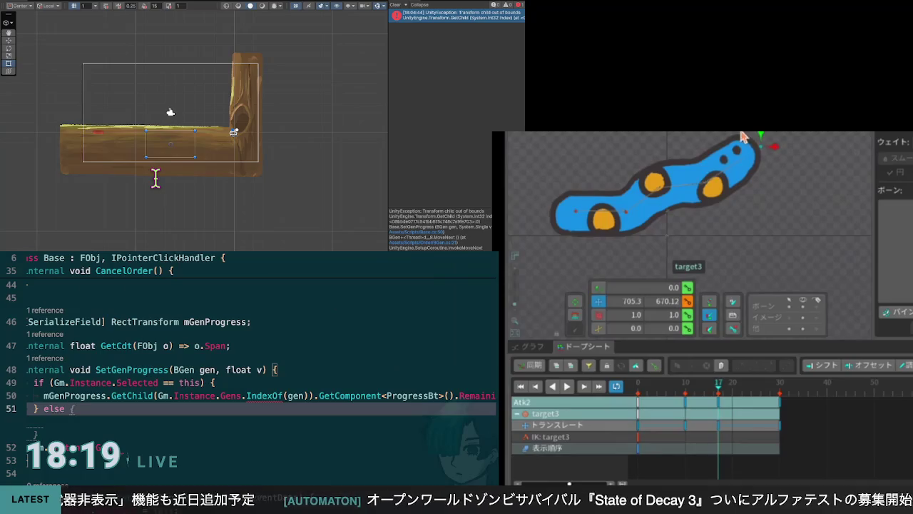
key(Return)
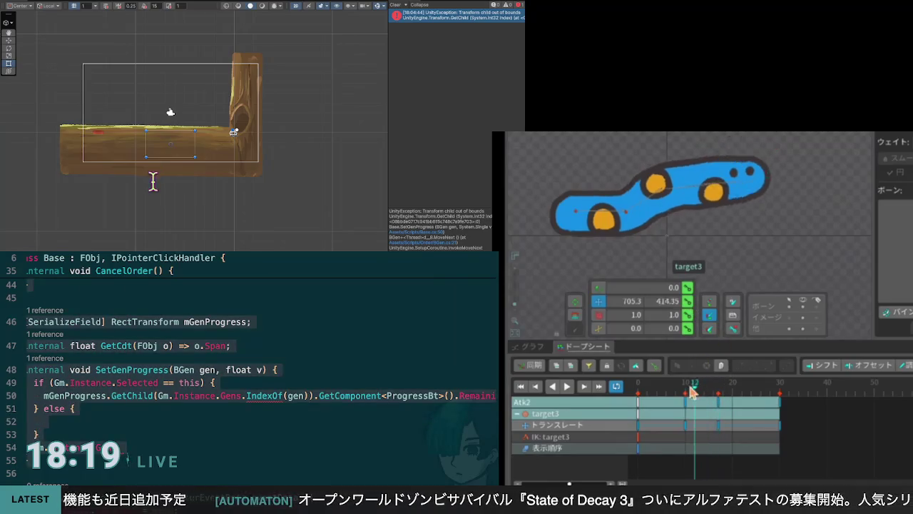
click(567, 387)
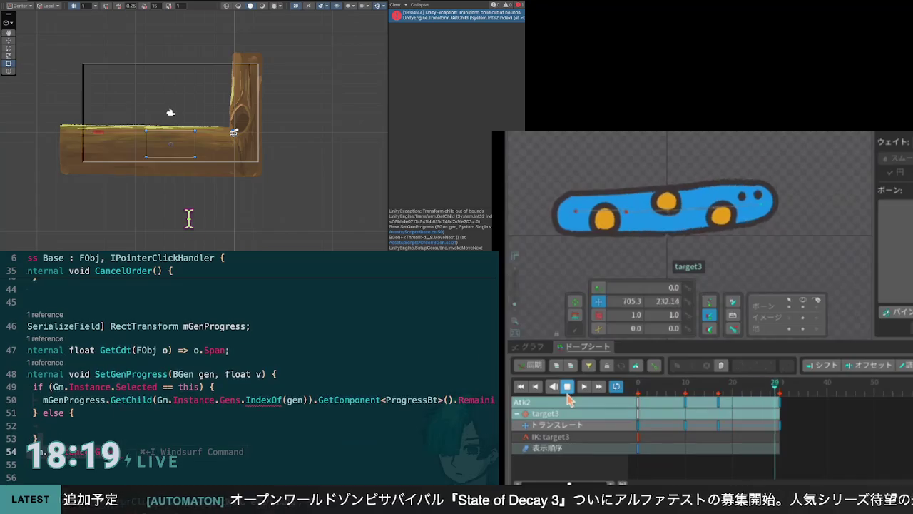
click(568, 388)
Remove the extra blank line and return the cursor into the else branch
key(Return)
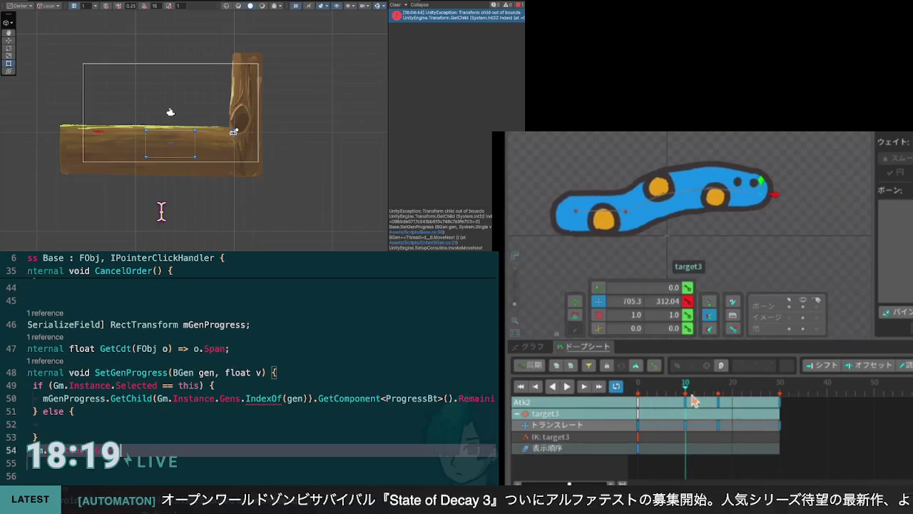
drag(683, 393, 690, 391)
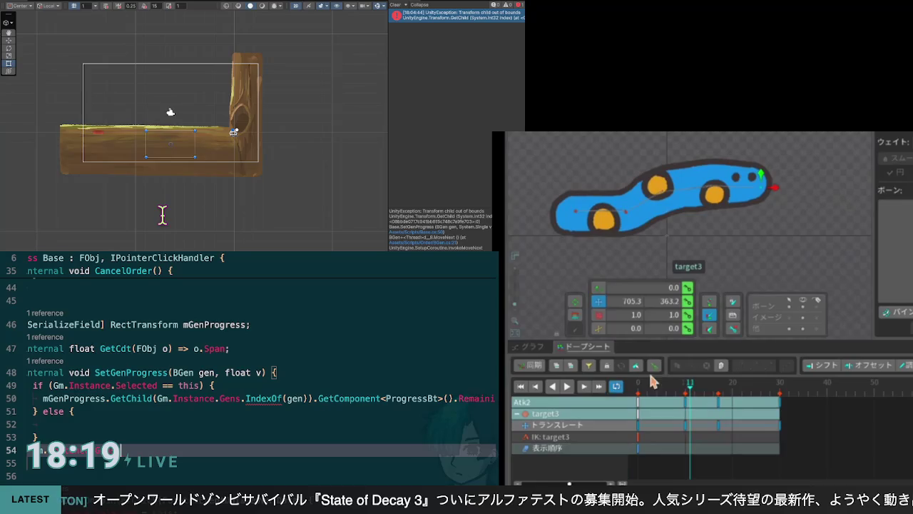
click(585, 386)
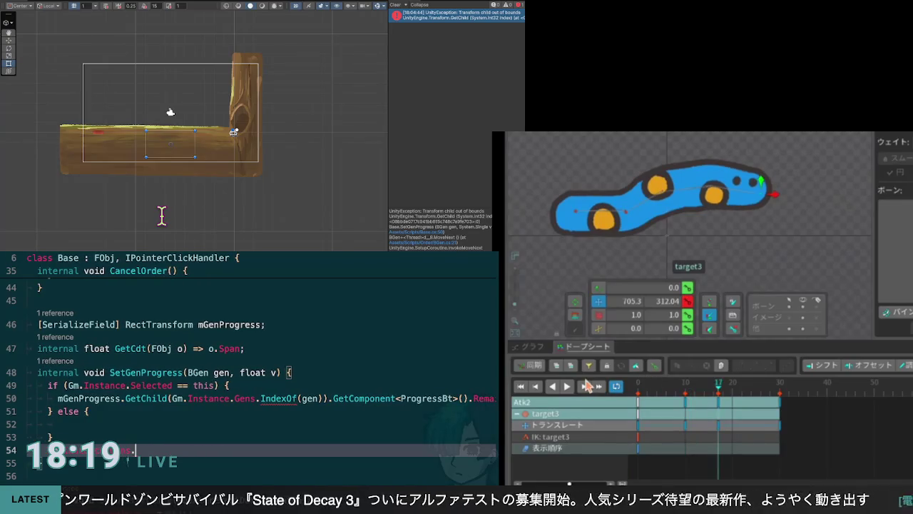
key(BackSpace)
key(Up)
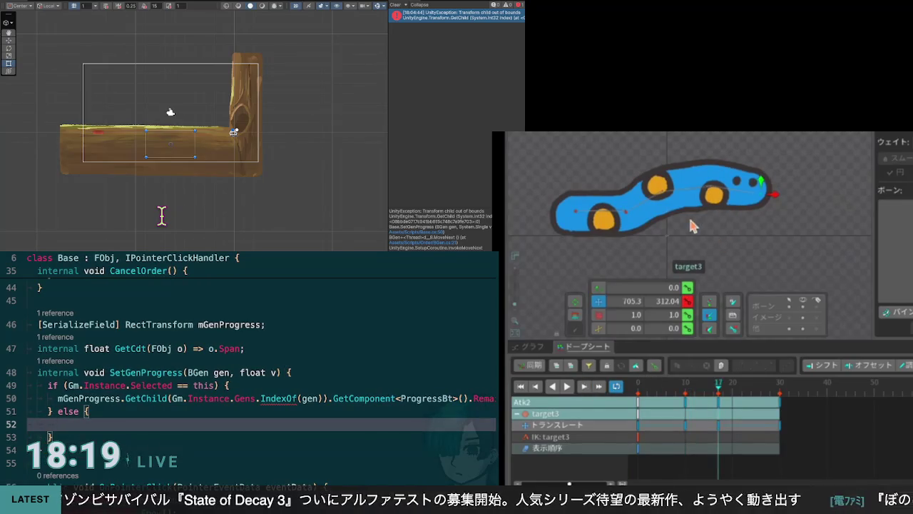
Type '// TODO Maybe popup message' in the else branch while playing Atk2
text(//)
click(669, 219)
text(TODO)
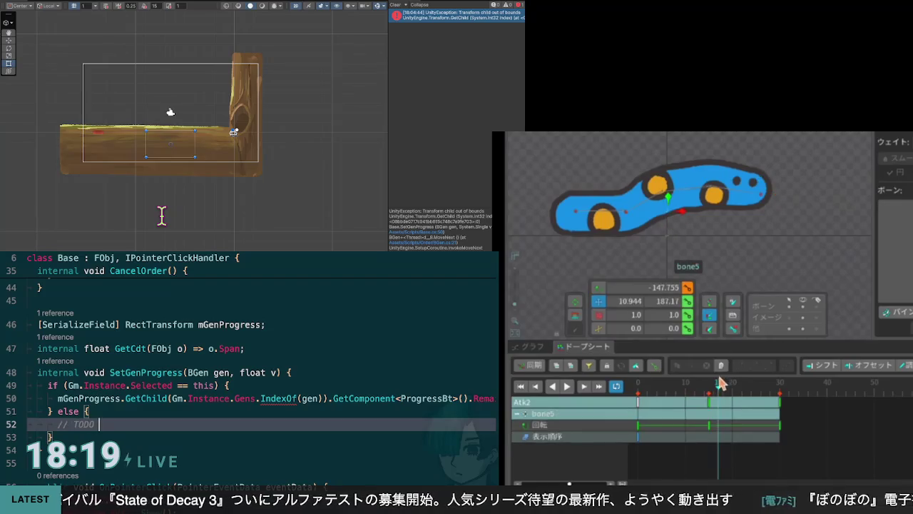
click(567, 386)
text(Maybe )
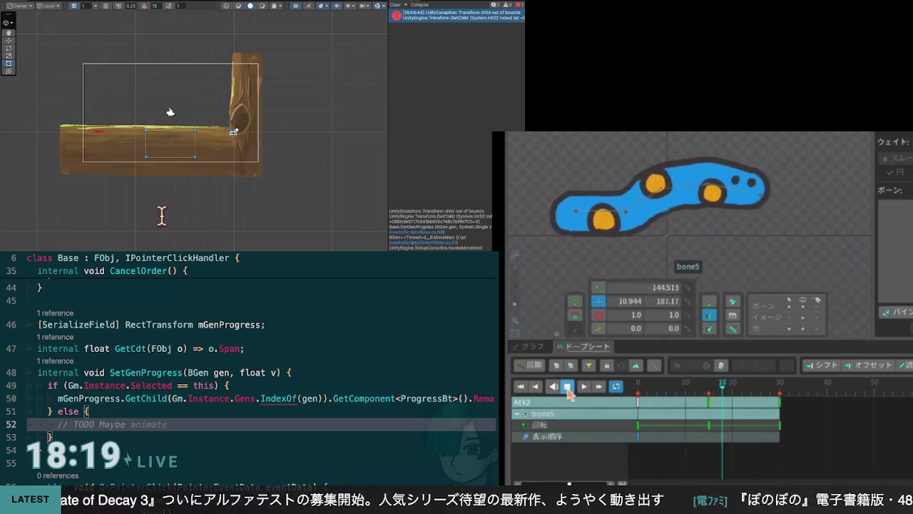
text(pop)
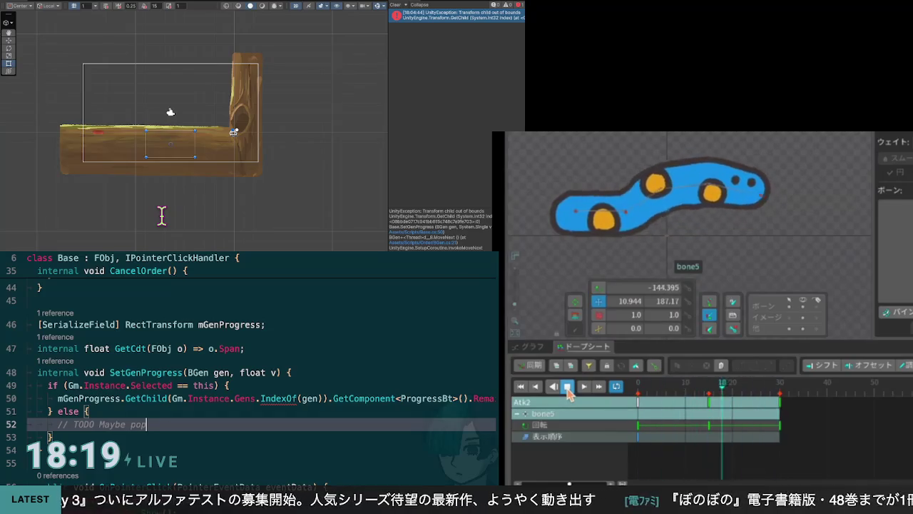
text(up message)
click(569, 389)
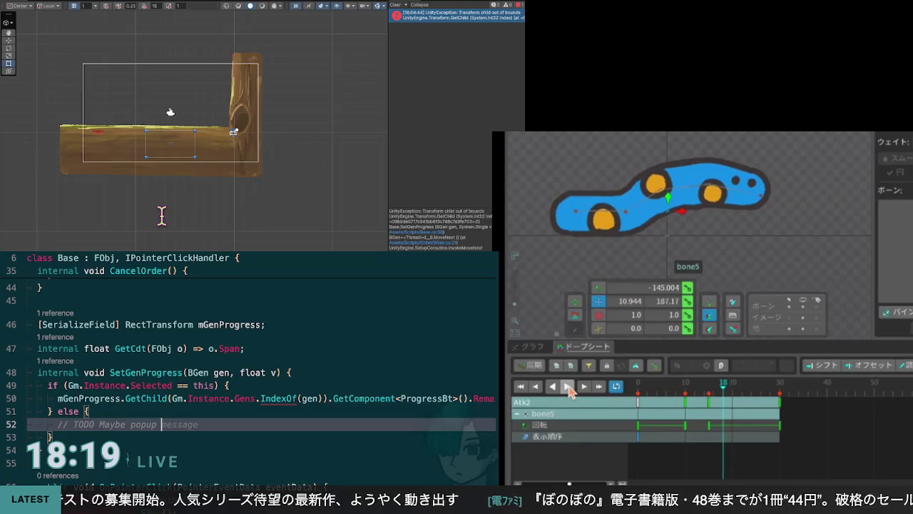
click(567, 387)
Reword the comment to '// TODO Maybe popup showing what it is' and check frame 15
key(BackSpace)
key(BackSpace)
key(BackSpace)
text(show)
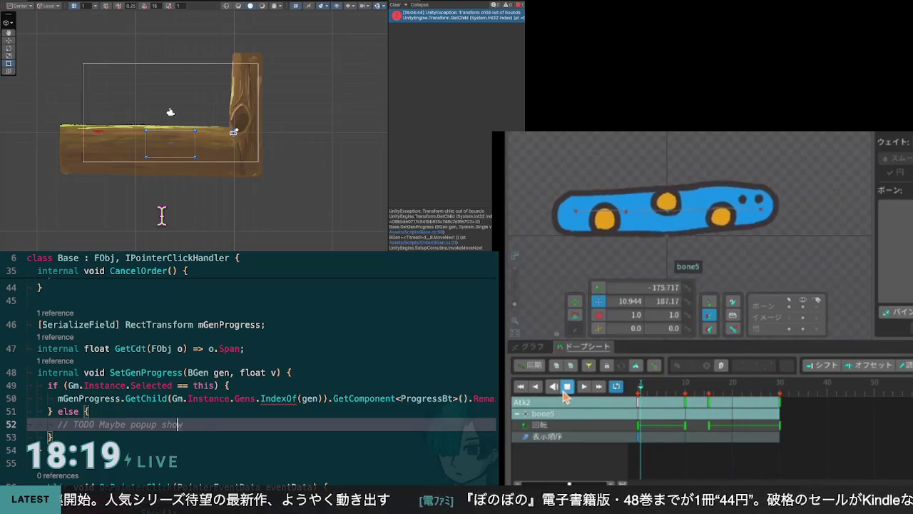
text(ing w)
click(564, 390)
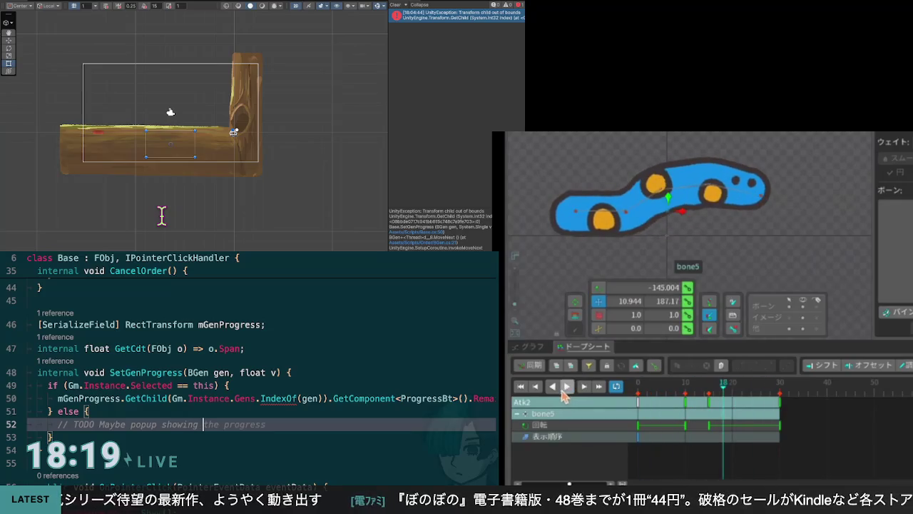
text(what )
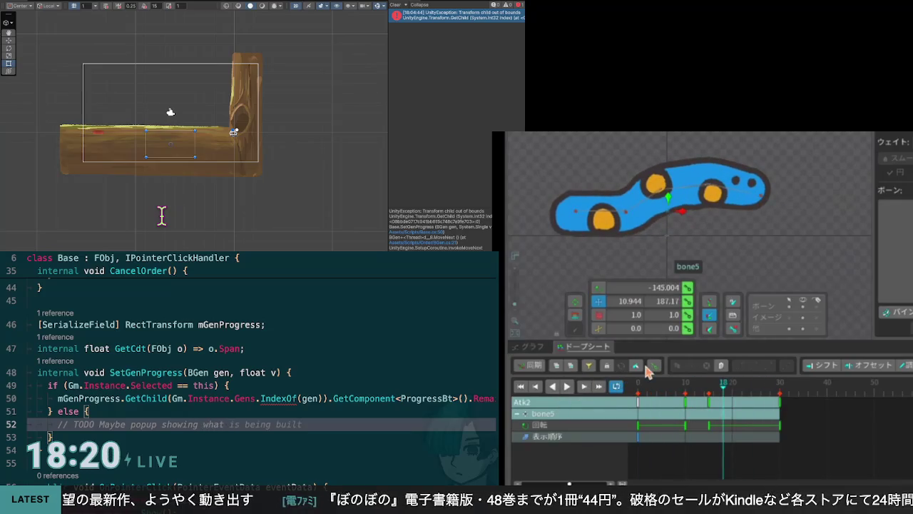
text(it is)
mouse_move(724, 396)
mouse_down()
mouse_move(647, 398)
mouse_move(708, 400)
mouse_up()
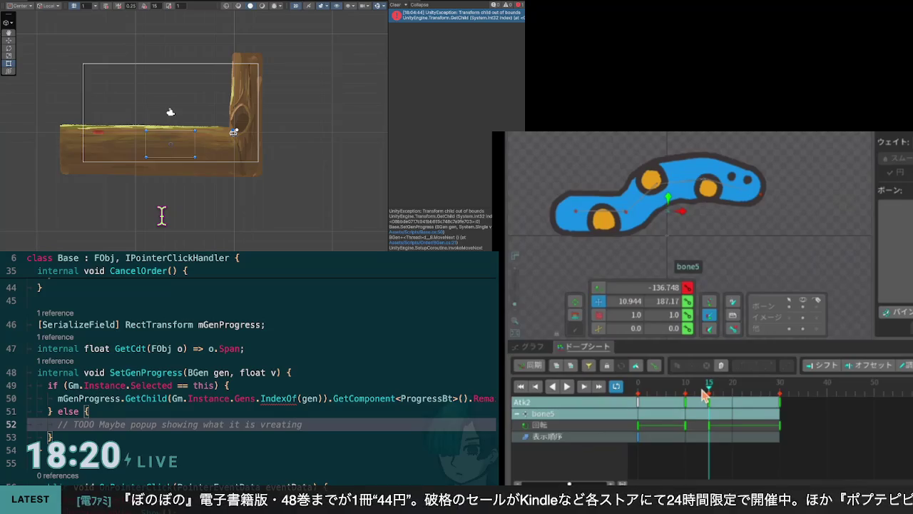
key(Down)
key(Down)
key(Down)
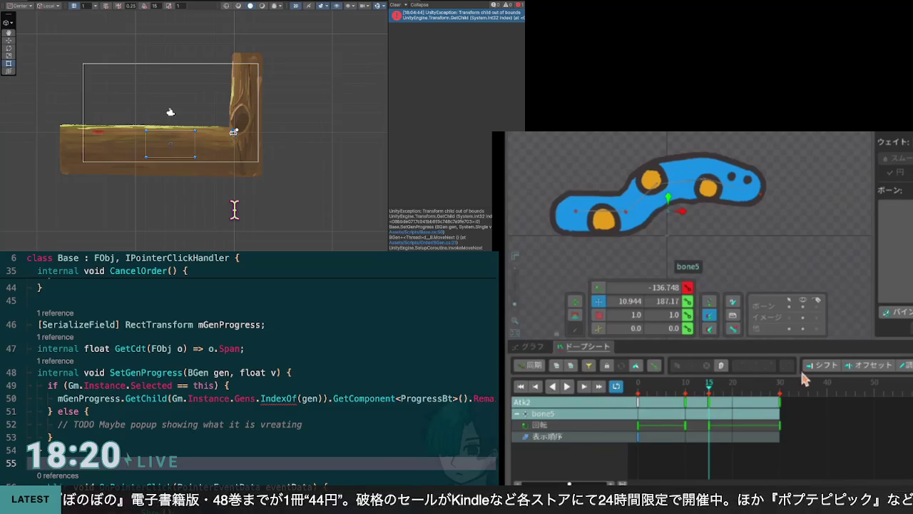
click(783, 409)
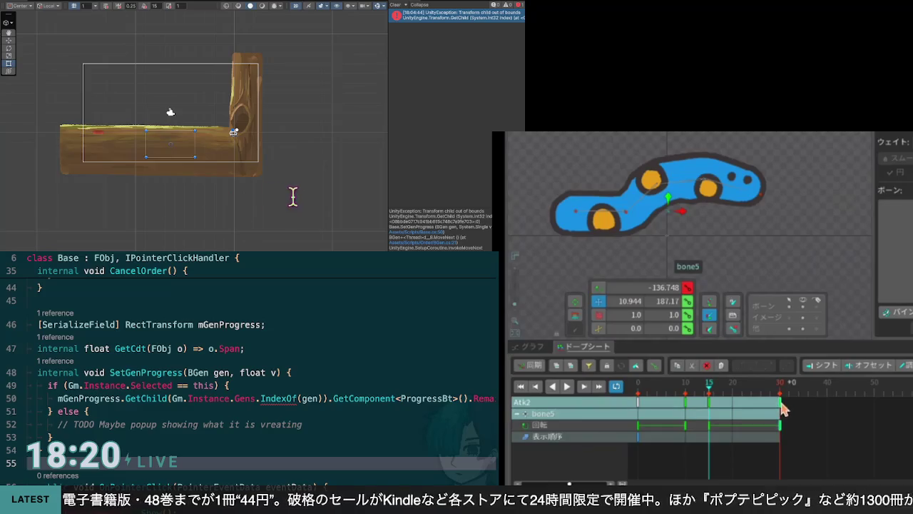
key(Up)
key(Up)
key(Up)
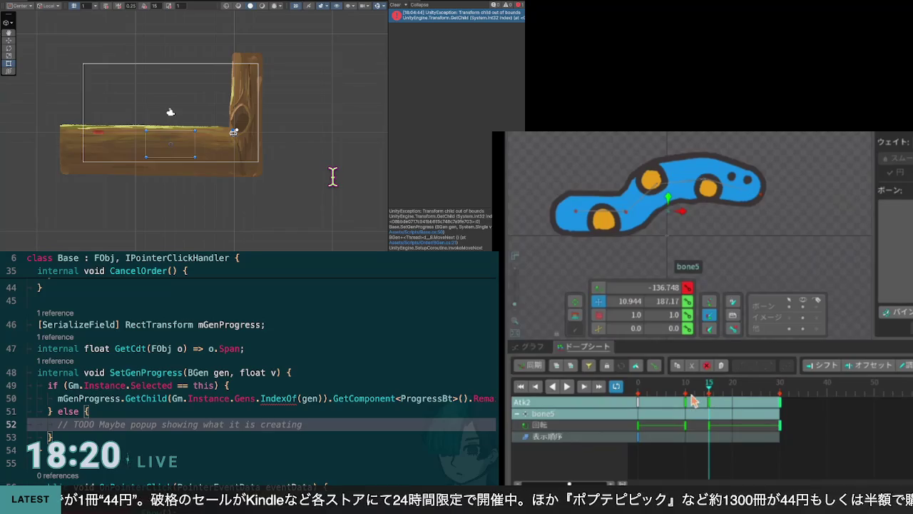
scroll(248, 371, up, 3)
scroll(248, 371, right, 5)
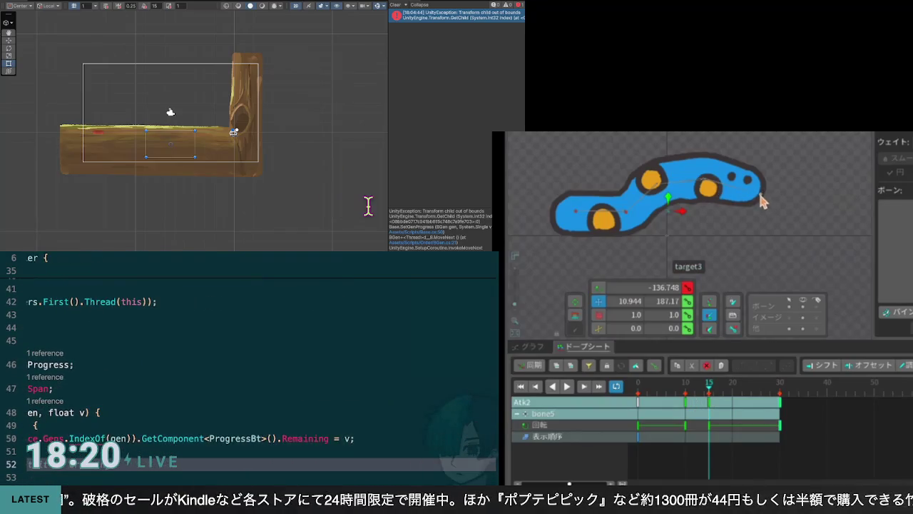
Shift target3's frame-17 key one frame earlier in the Dopesheet
click(762, 202)
scroll(249, 371, left, 5)
click(719, 390)
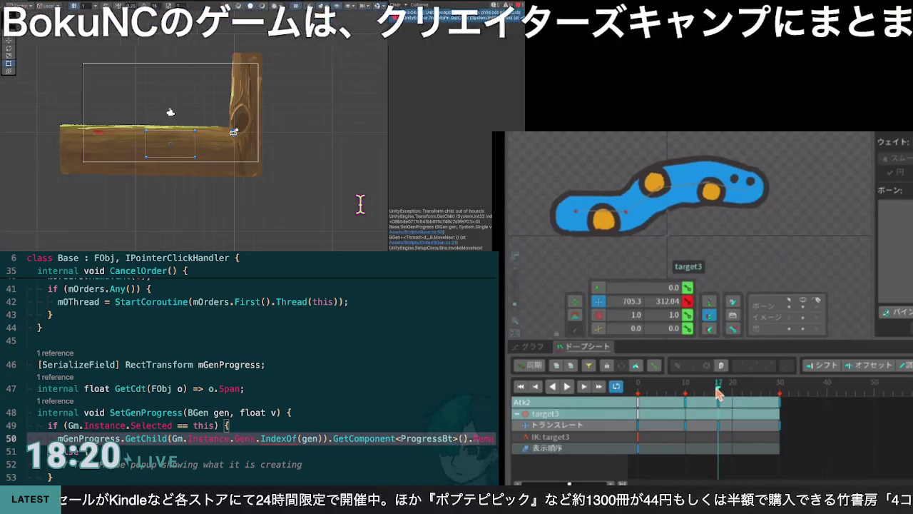
click(716, 406)
click(715, 393)
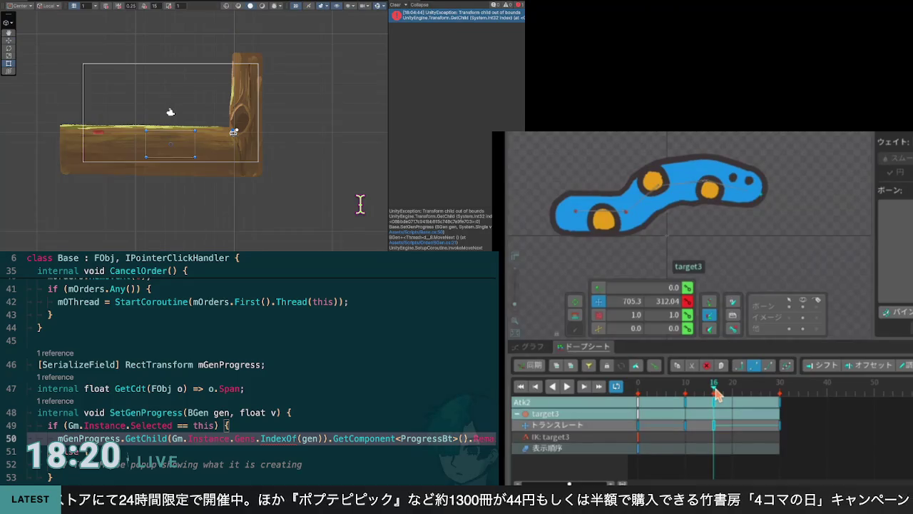
click(700, 392)
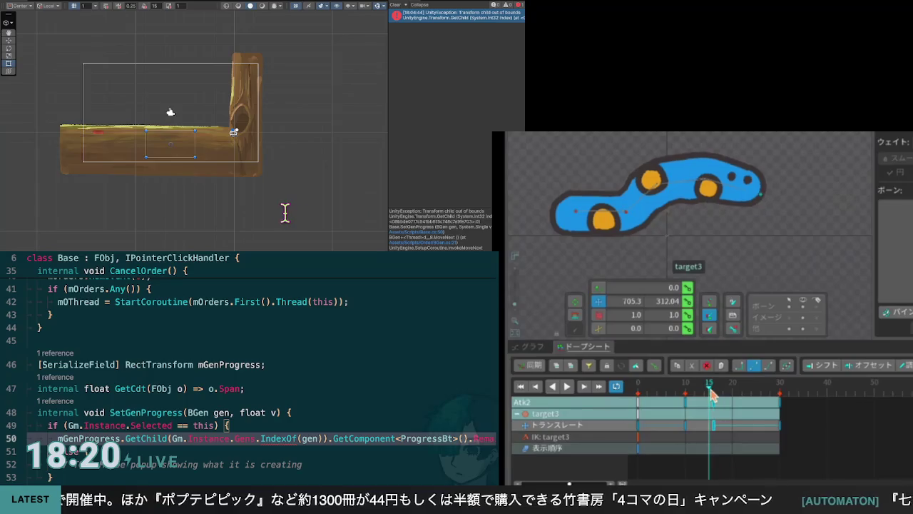
drag(713, 403, 710, 403)
Jump to the mGenProgress declaration and cut it, keying bone5 toward frame 20
key(ctrl+Right)
key(ctrl+Right)
key(ctrl+Right)
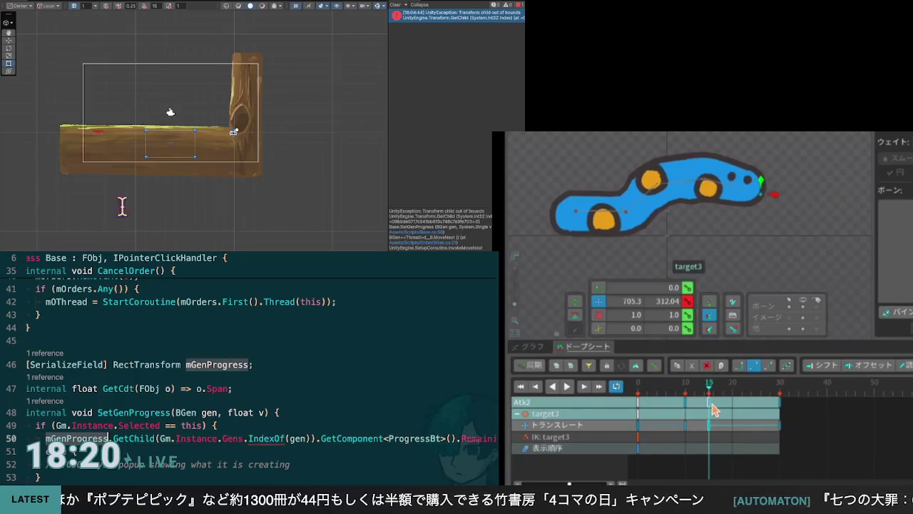
key(F12)
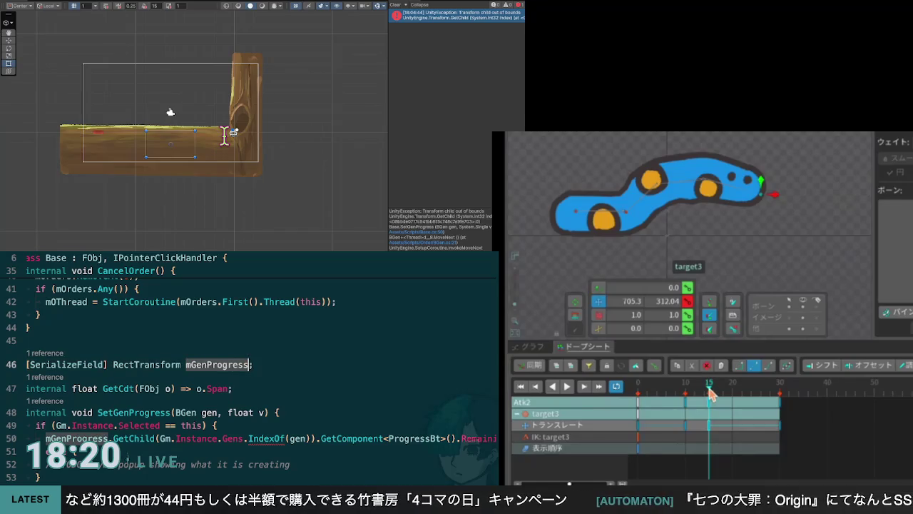
click(669, 215)
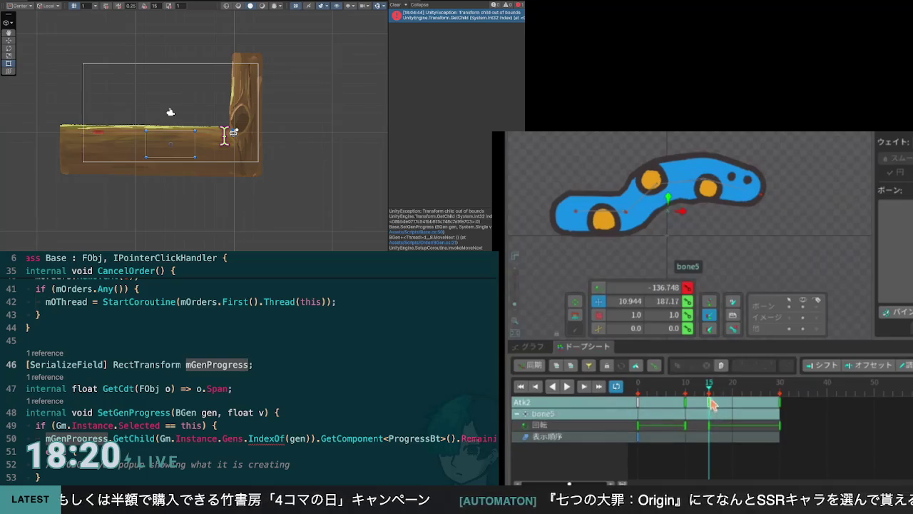
drag(712, 395, 733, 401)
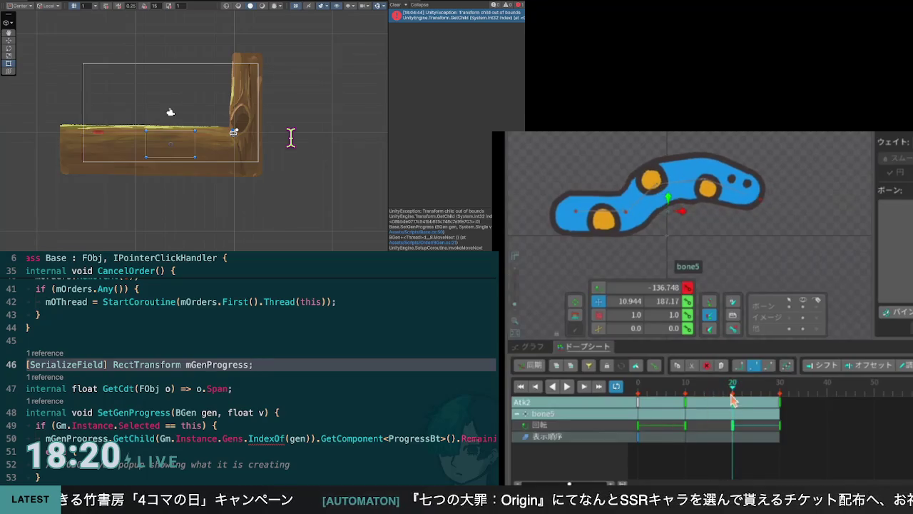
click(761, 197)
key(ctrl+x)
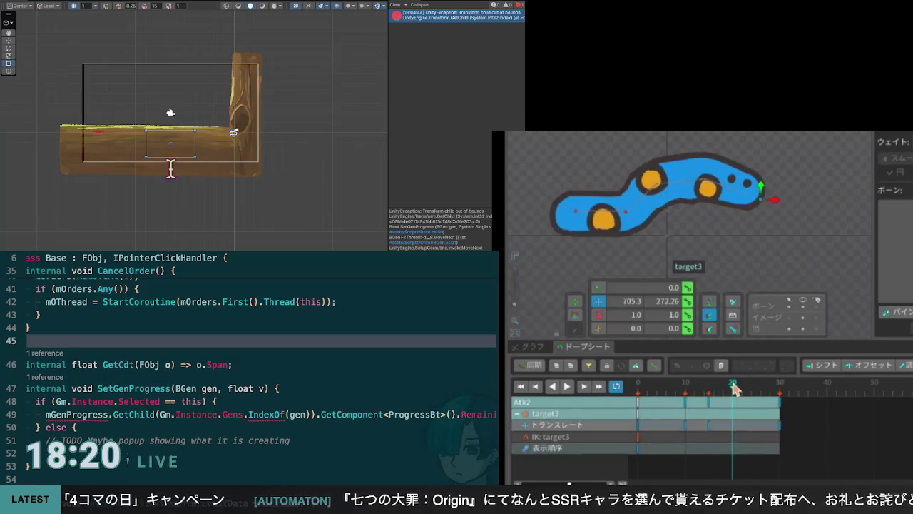
Raise target3 so the tail rears high at frame 20, and check Gm's BView property
click(220, 401)
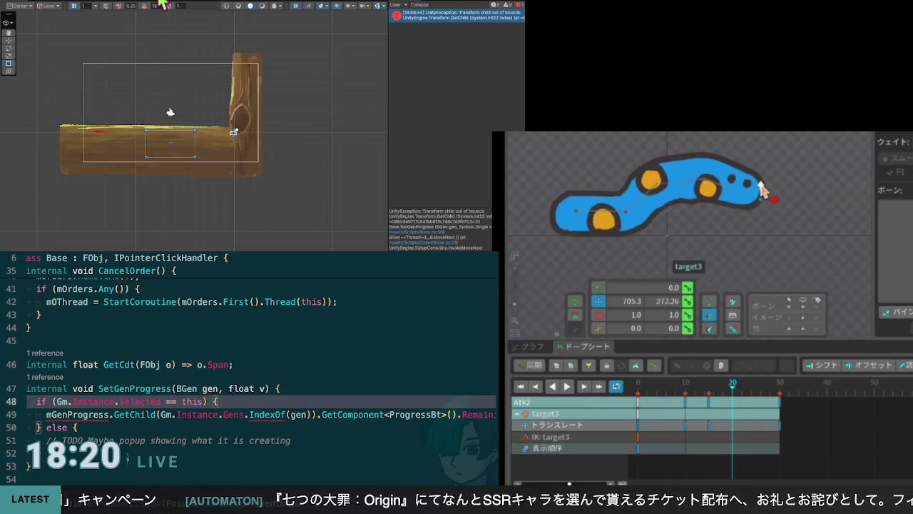
mouse_move(762, 189)
mouse_down()
mouse_move(759, 143)
mouse_move(740, 132)
mouse_move(742, 123)
mouse_up()
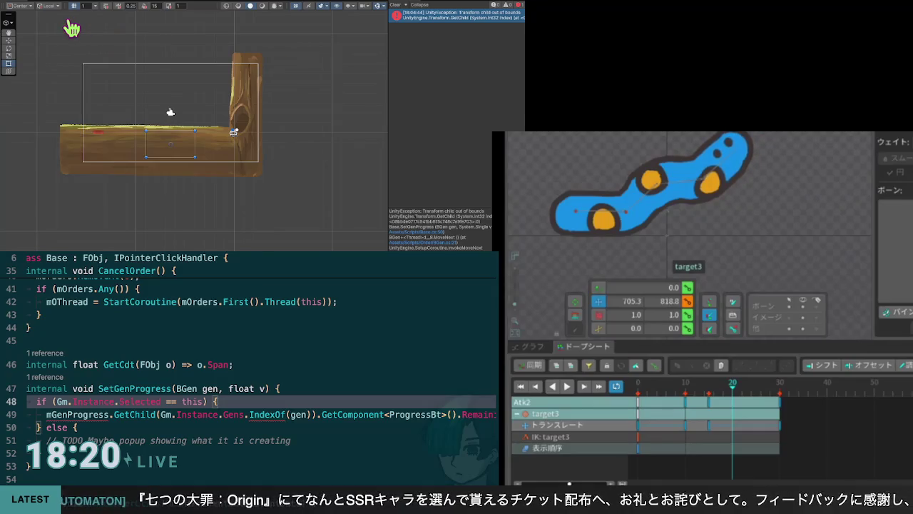
key(F12)
scroll(250, 357, up, 5)
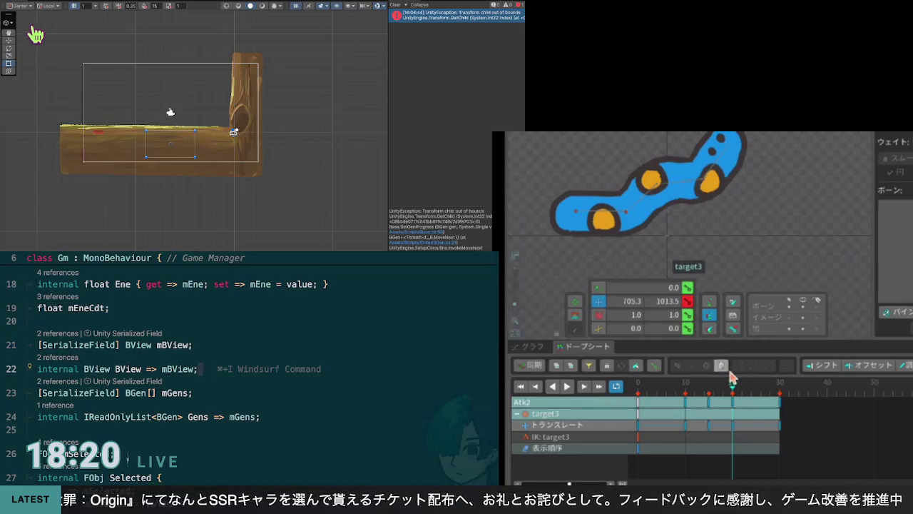
key(ctrl+minus)
Add BView.Show(); inside the Selected check and save to fix its indentation
drag(735, 389, 647, 389)
click(567, 386)
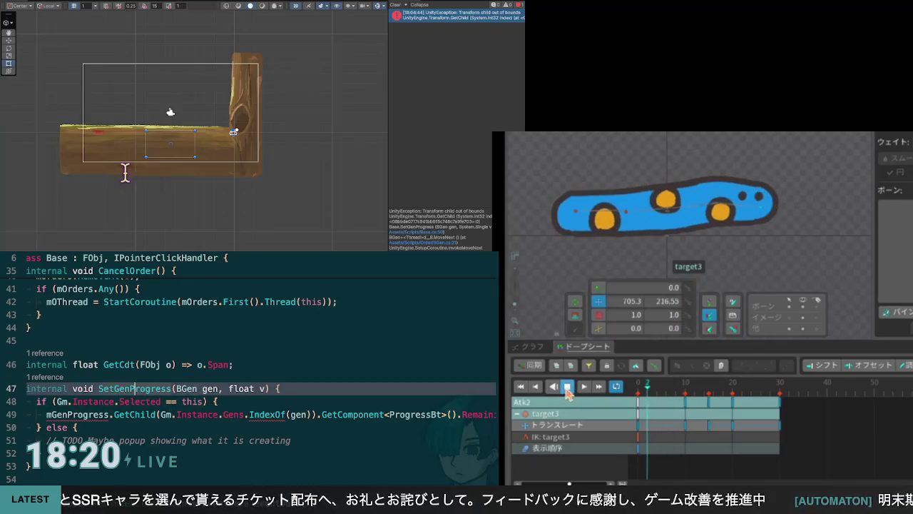
click(726, 428)
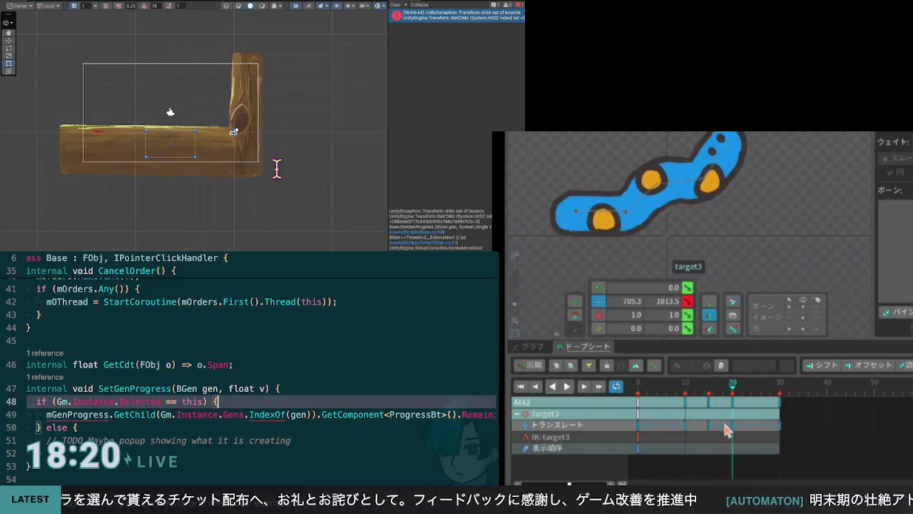
key(Return)
mouse_move(734, 392)
mouse_down()
mouse_move(689, 396)
mouse_move(716, 398)
mouse_move(709, 393)
mouse_up()
text(BView.Show();)
click(669, 213)
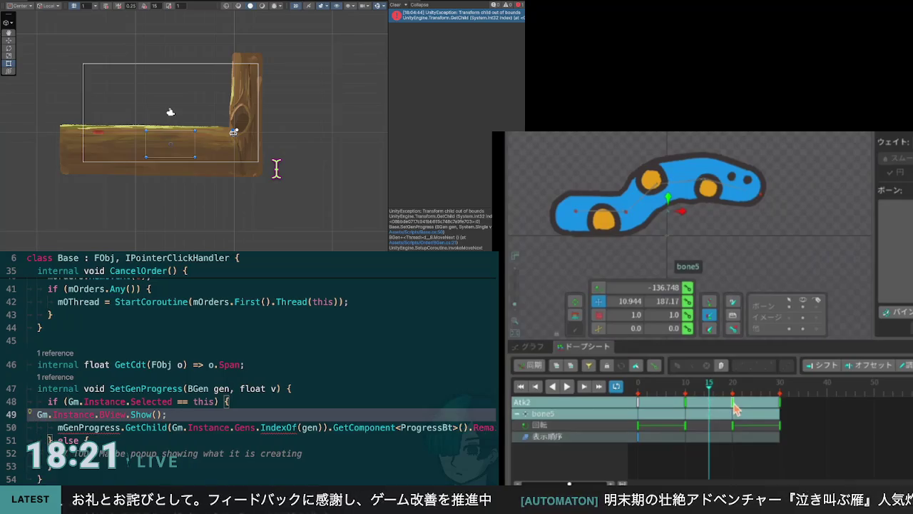
key(ctrl+s)
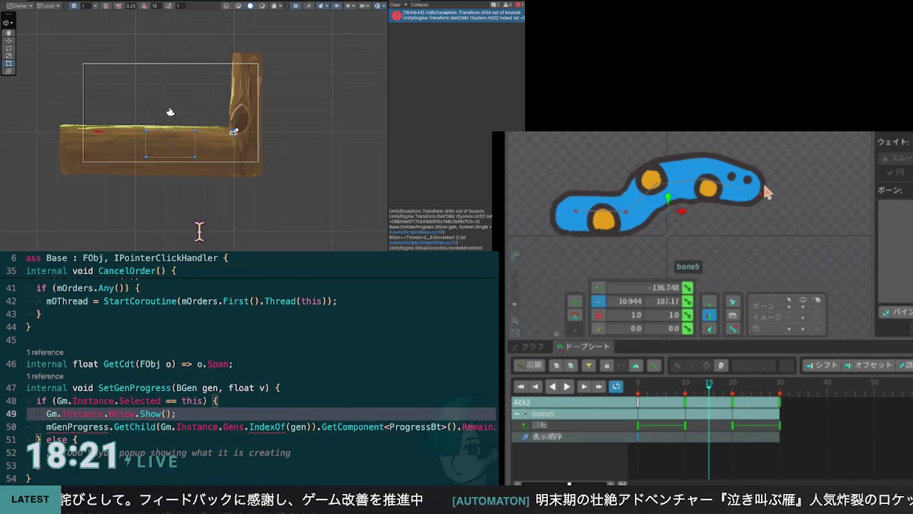
Move target3's frame-15 key to frame 13 and return to the TODO comment line
click(762, 194)
key(Up)
mouse_move(710, 408)
mouse_down()
mouse_move(691, 404)
mouse_move(717, 404)
mouse_move(675, 404)
mouse_up()
click(665, 404)
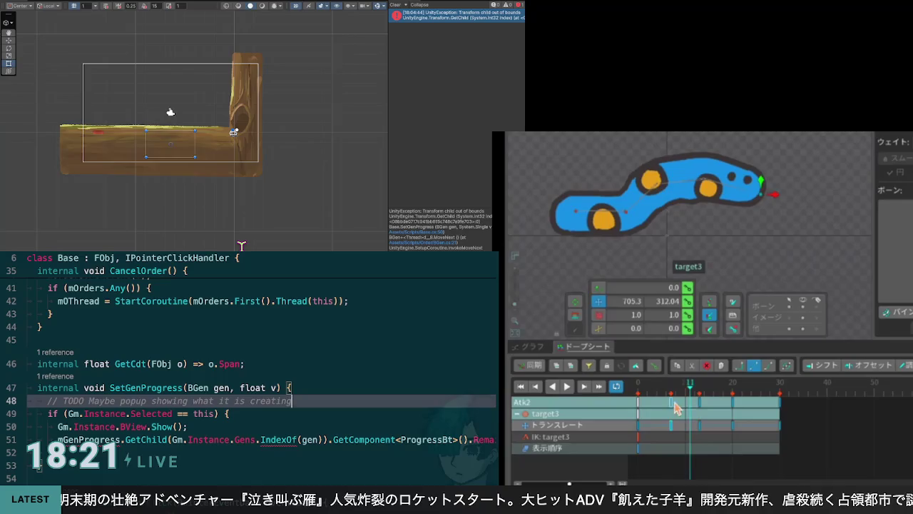
Play Atk2 twice and scrub frames 13–26 to review the attack
click(699, 403)
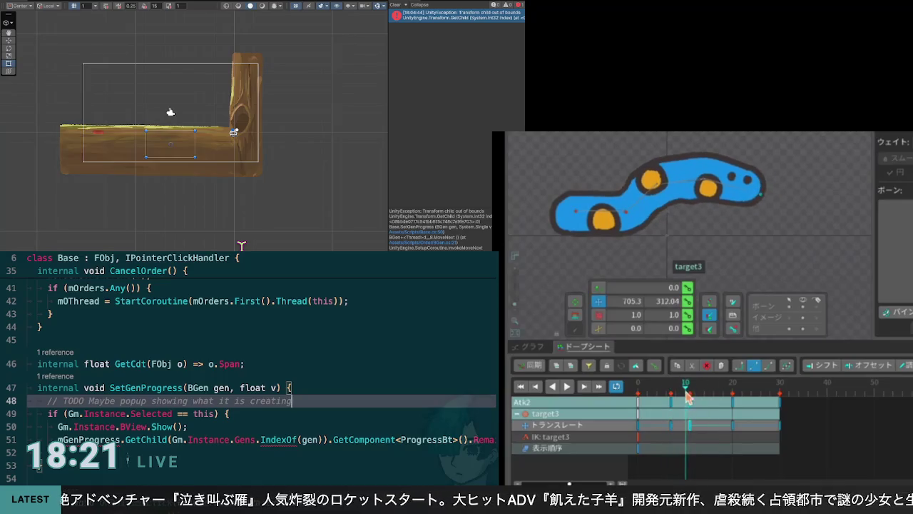
drag(700, 401, 763, 411)
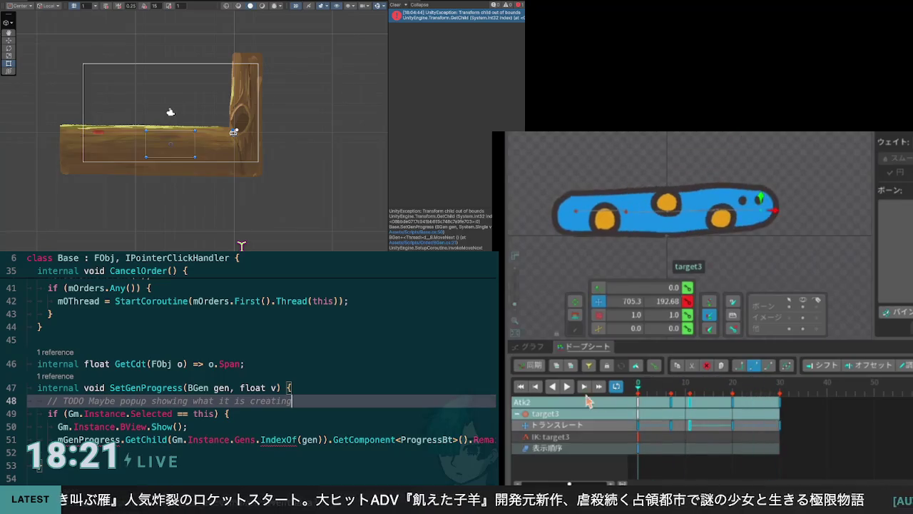
click(567, 388)
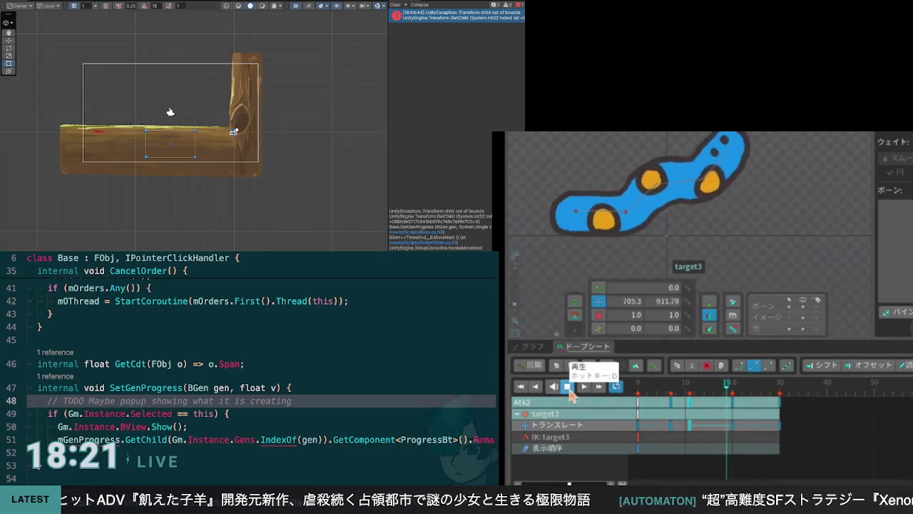
click(569, 389)
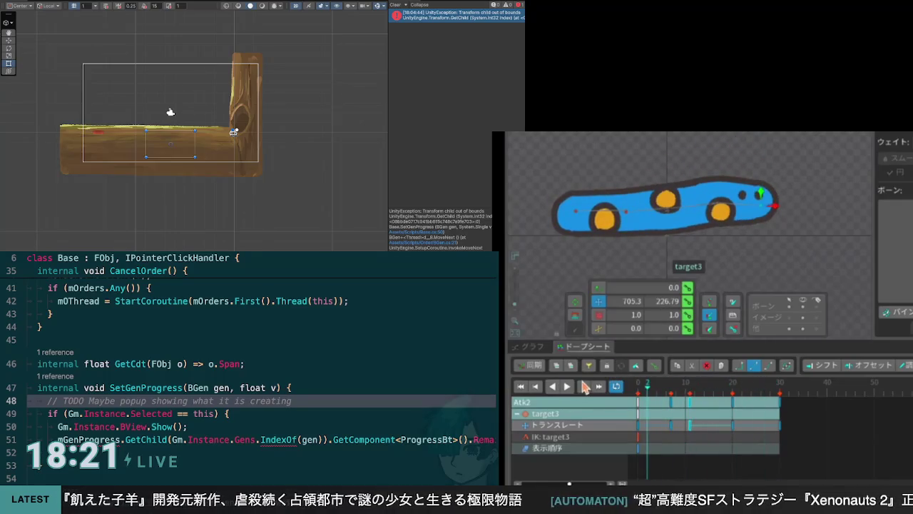
click(567, 388)
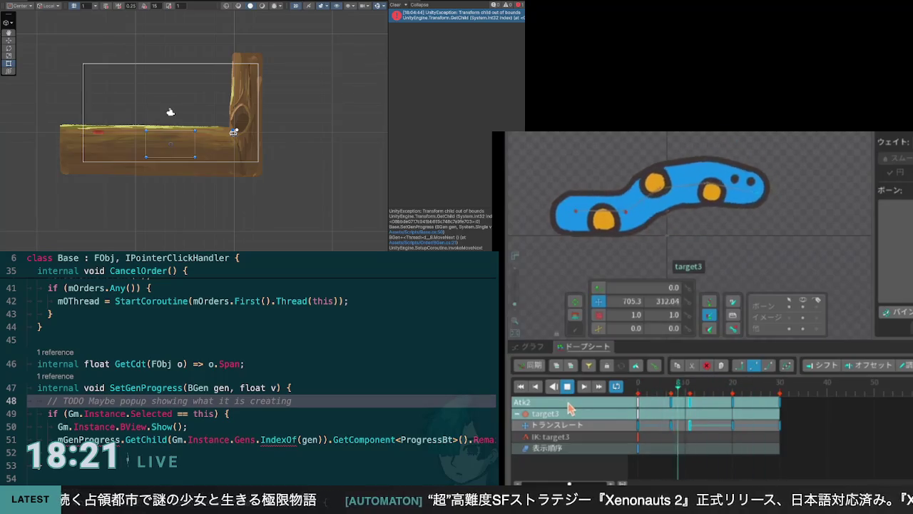
click(568, 389)
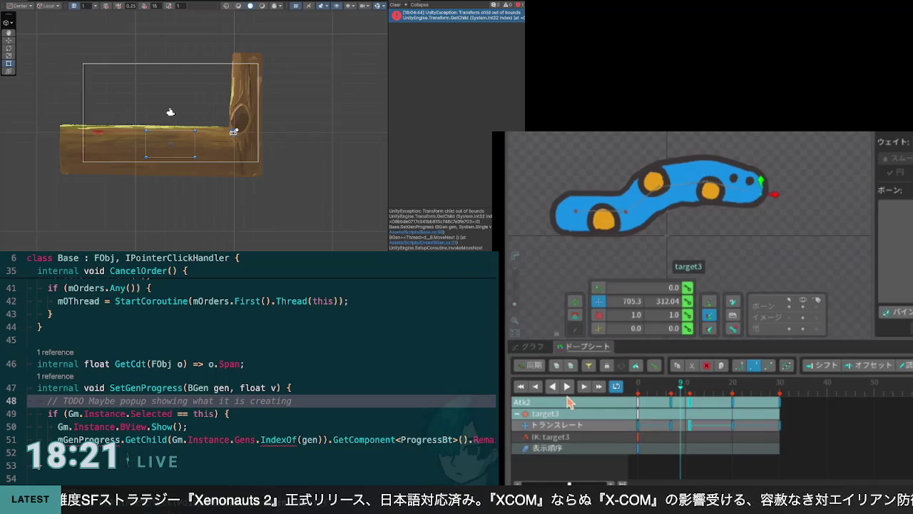
mouse_move(676, 395)
mouse_down()
mouse_move(662, 394)
mouse_move(769, 412)
mouse_move(653, 406)
mouse_move(783, 417)
mouse_move(640, 411)
mouse_up()
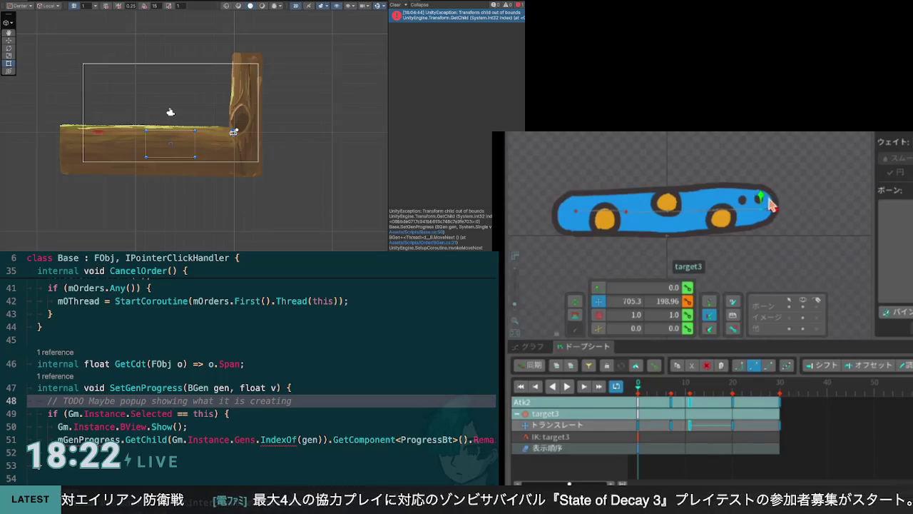
Lower the tail target3 slightly, check frames 2–11, then select bone5
mouse_move(762, 200)
mouse_down()
mouse_move(785, 205)
mouse_move(780, 187)
mouse_move(772, 204)
mouse_up()
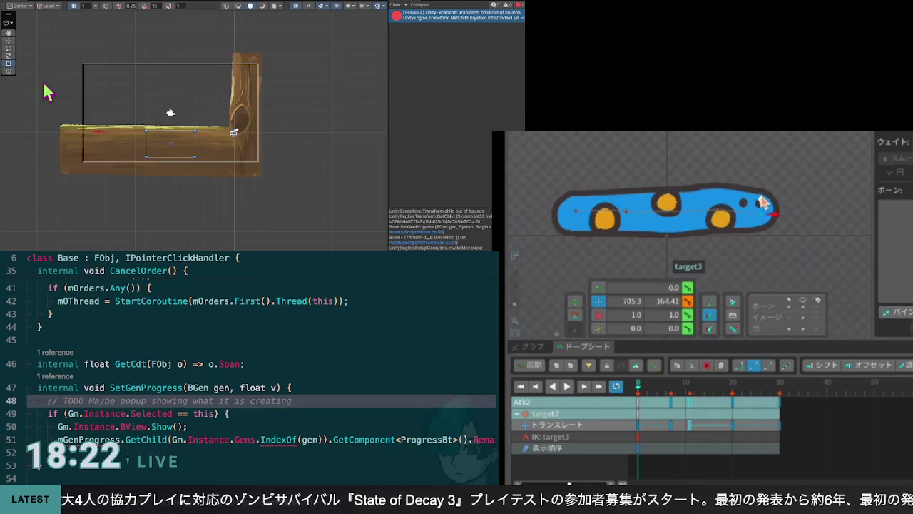
click(648, 389)
click(670, 396)
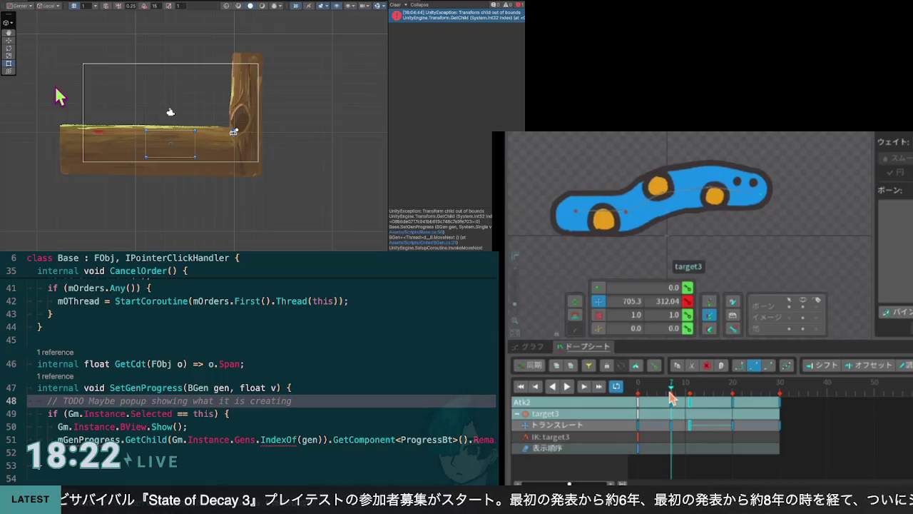
drag(671, 396, 685, 396)
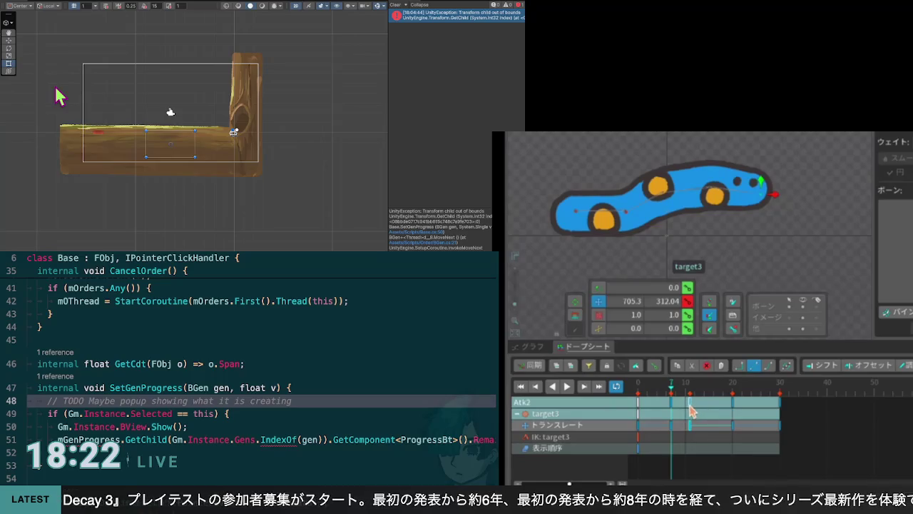
click(690, 410)
mouse_move(697, 408)
mouse_down()
mouse_move(691, 393)
mouse_move(672, 390)
mouse_move(695, 397)
mouse_move(673, 398)
mouse_up()
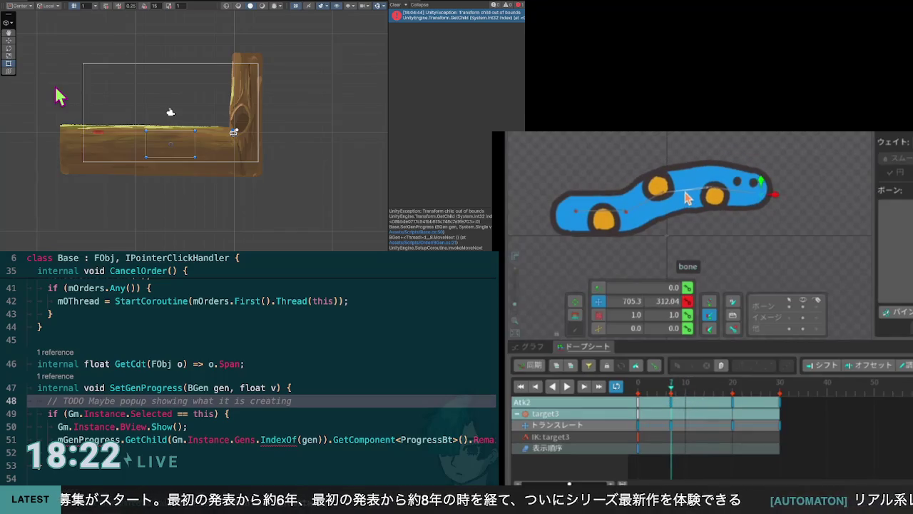
click(669, 218)
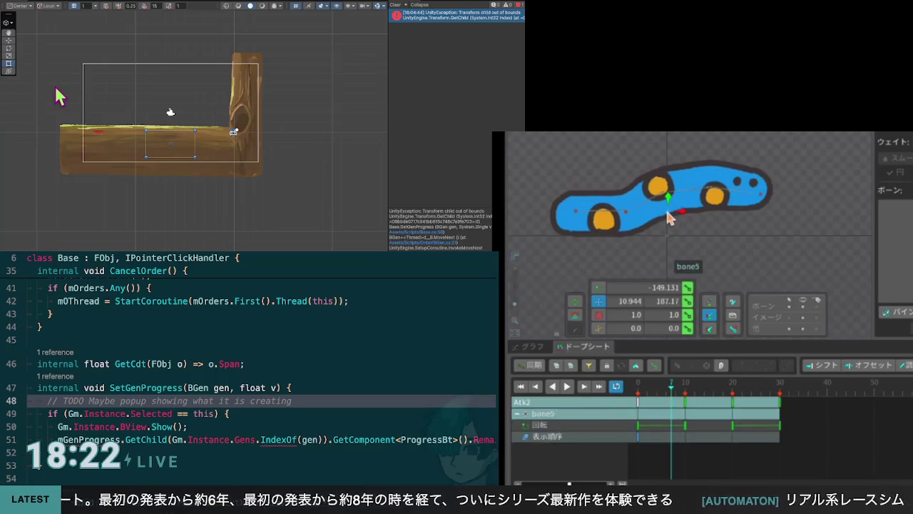
Select bone5's frame-10 key and clear its stray position key
click(688, 404)
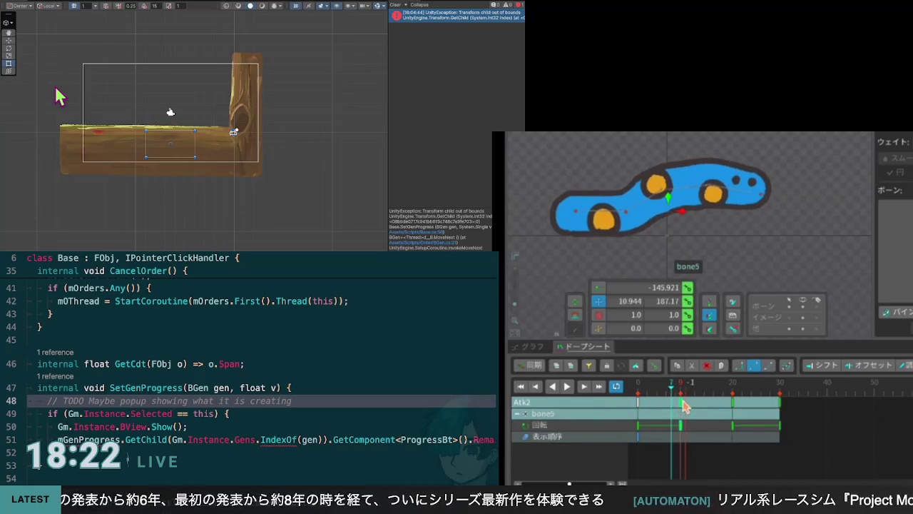
click(688, 301)
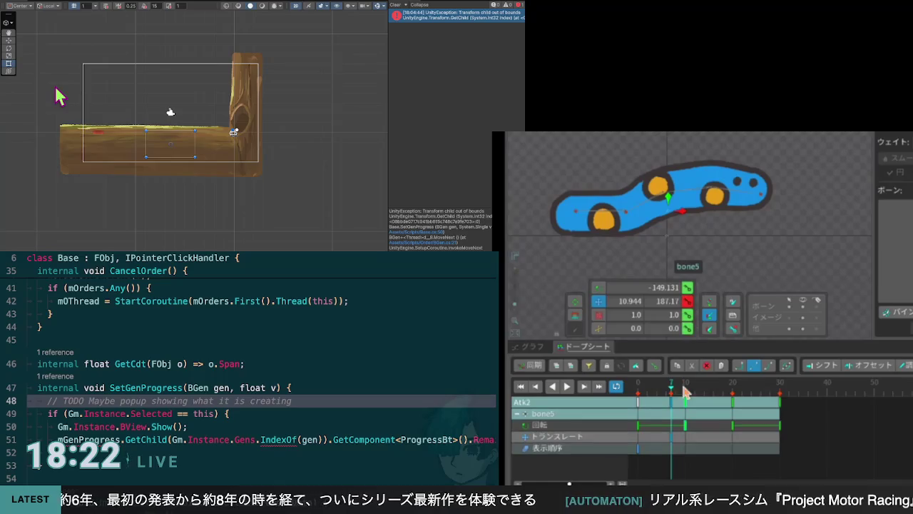
click(685, 410)
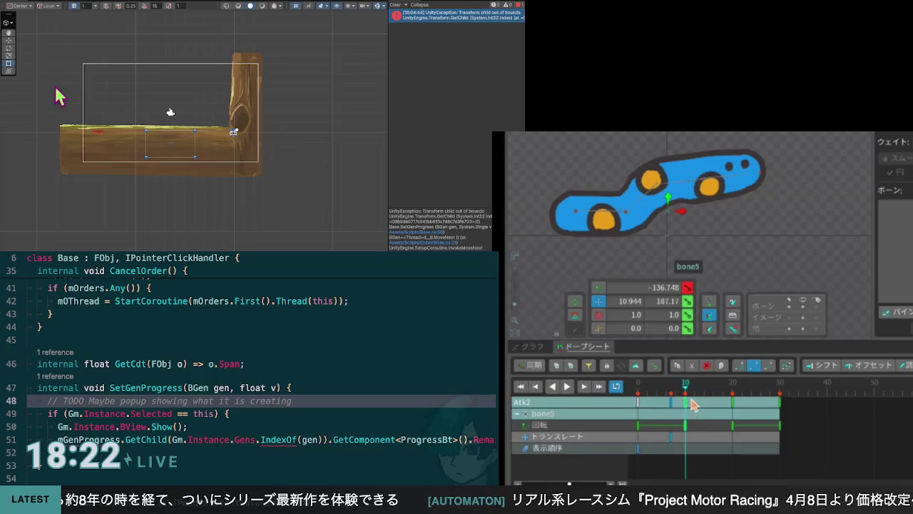
click(40, 327)
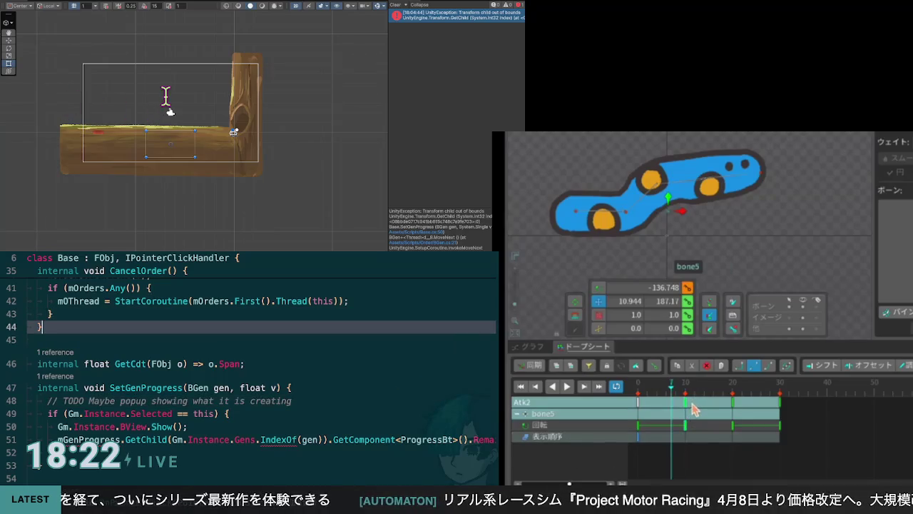
Scrub Atk2 from frame 1 to check the earlier bend, then select target3 at the head
drag(674, 396, 681, 396)
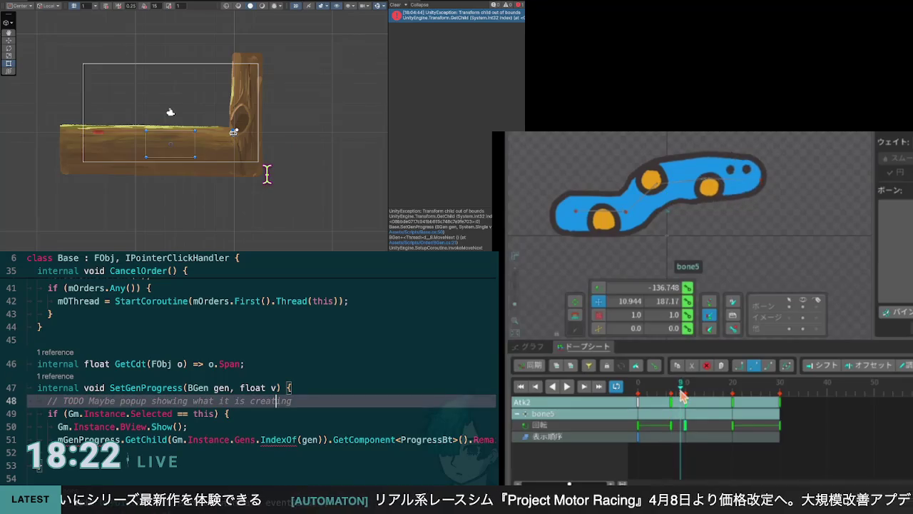
scroll(264, 363, down, 3)
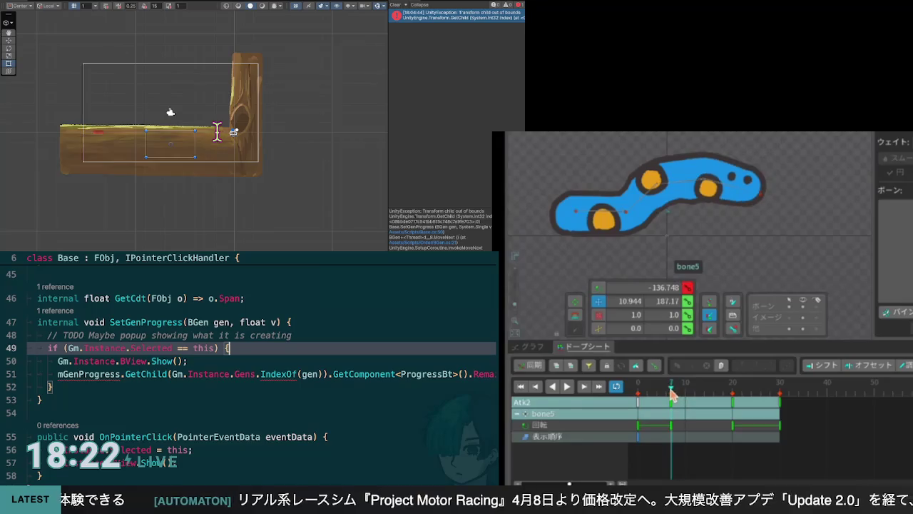
click(645, 398)
drag(644, 398, 724, 407)
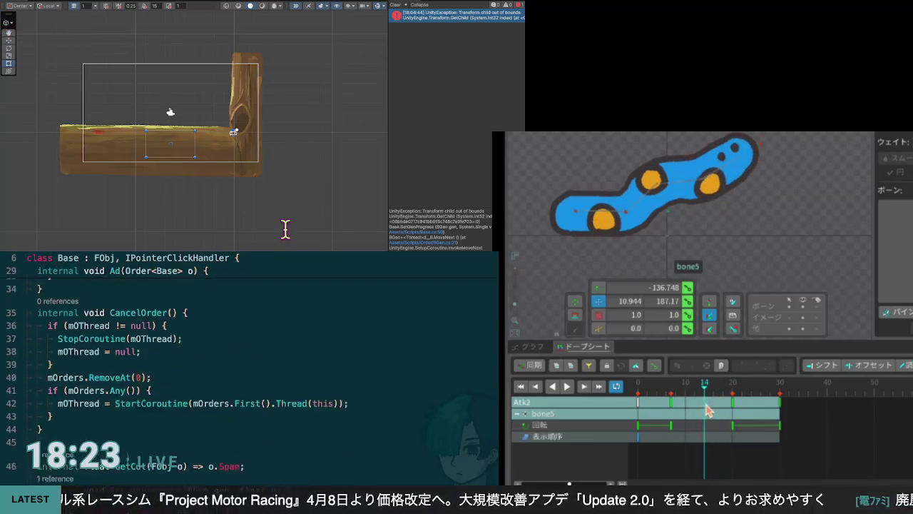
click(762, 150)
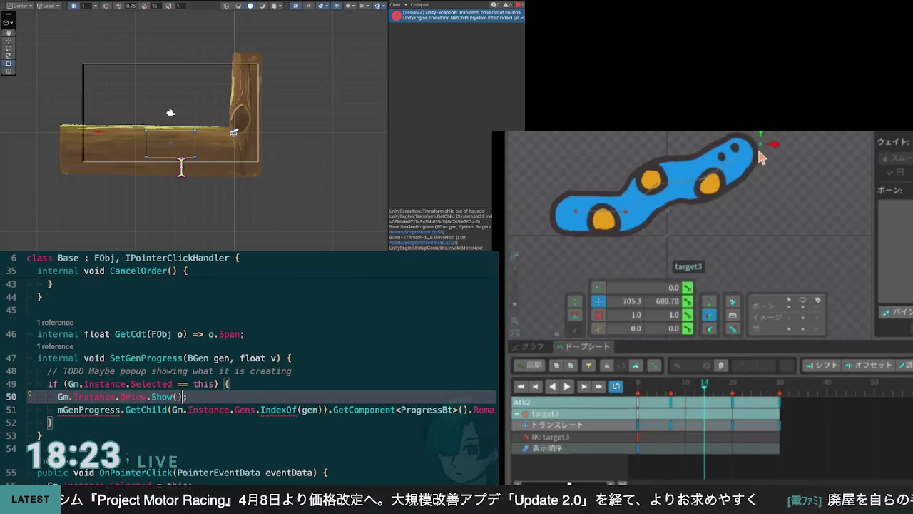
Move target3's key to about frame 13 and dismiss BView's member suggestions on line 50
drag(735, 407, 701, 408)
key(Down)
key(Down)
key(Down)
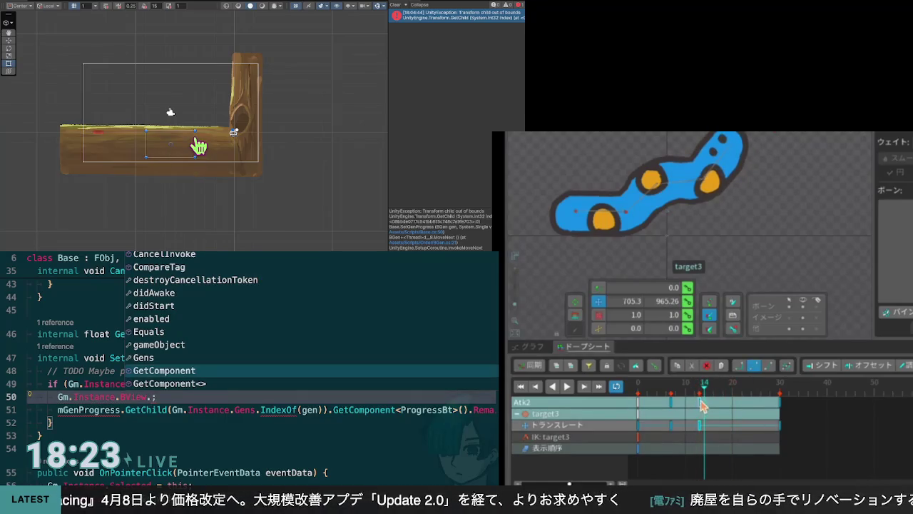
key(Down)
key(Down)
key(Down)
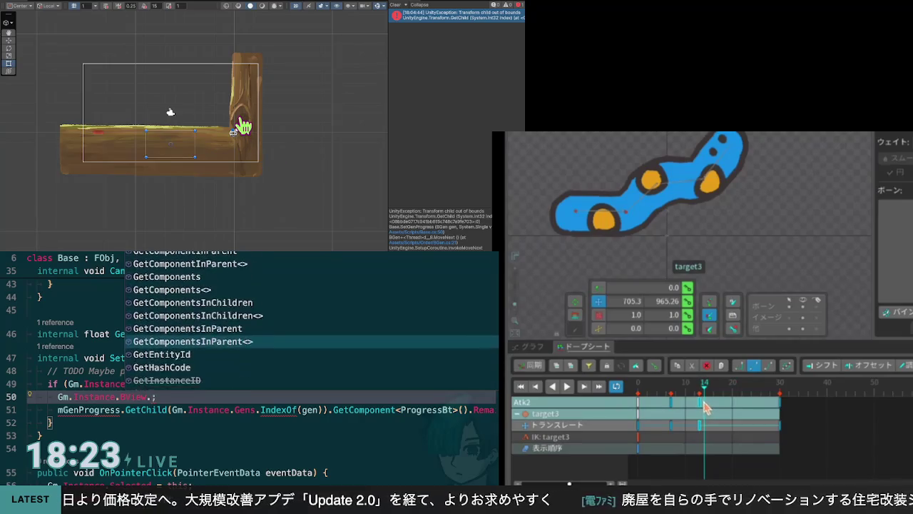
key(Down)
key(Down)
key(Down)
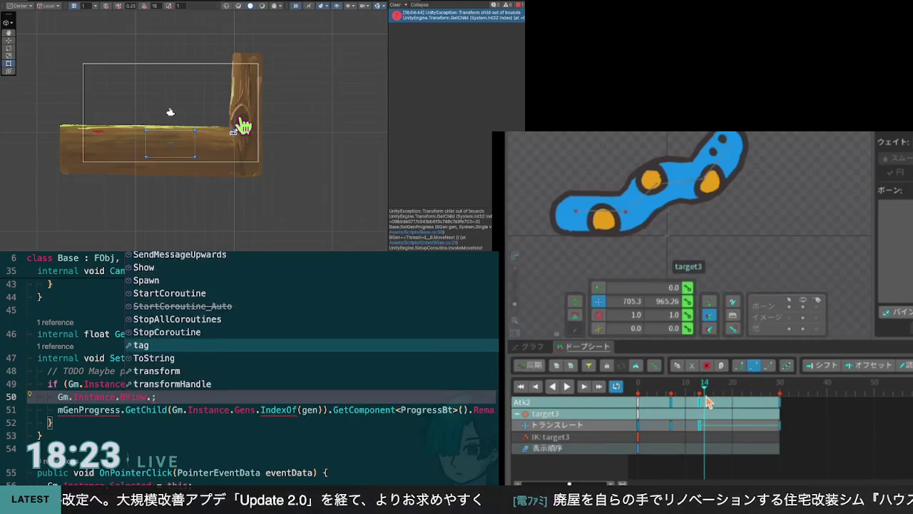
key(Escape)
key(Down)
key(Down)
key(Down)
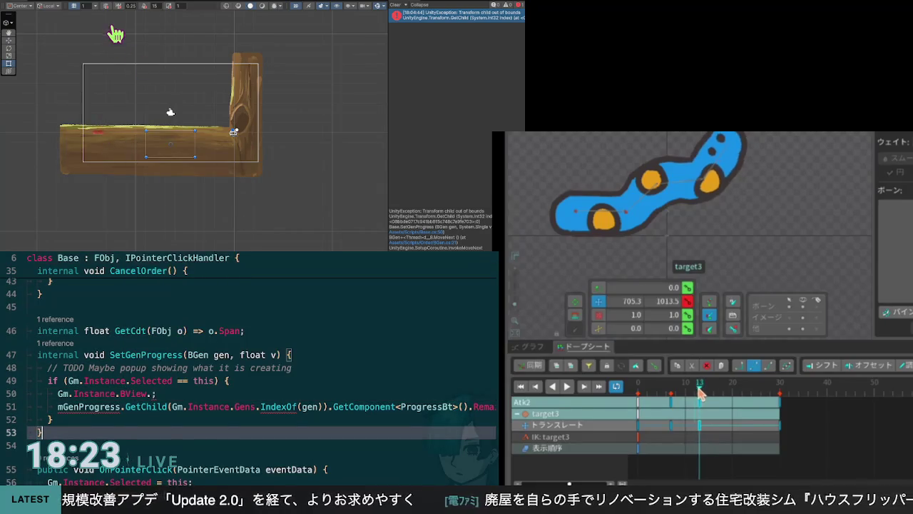
Begin 'internal Transform' on BView line 15 and lower the target3 control to reshape the worm
mouse_move(702, 393)
mouse_down()
mouse_move(780, 381)
mouse_move(706, 401)
mouse_move(731, 407)
mouse_up()
key(Return)
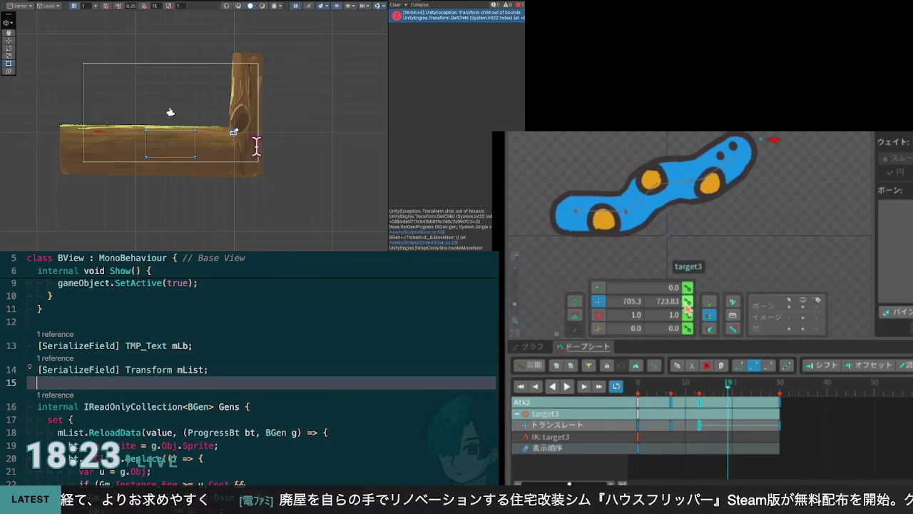
text(internal)
drag(760, 132, 759, 205)
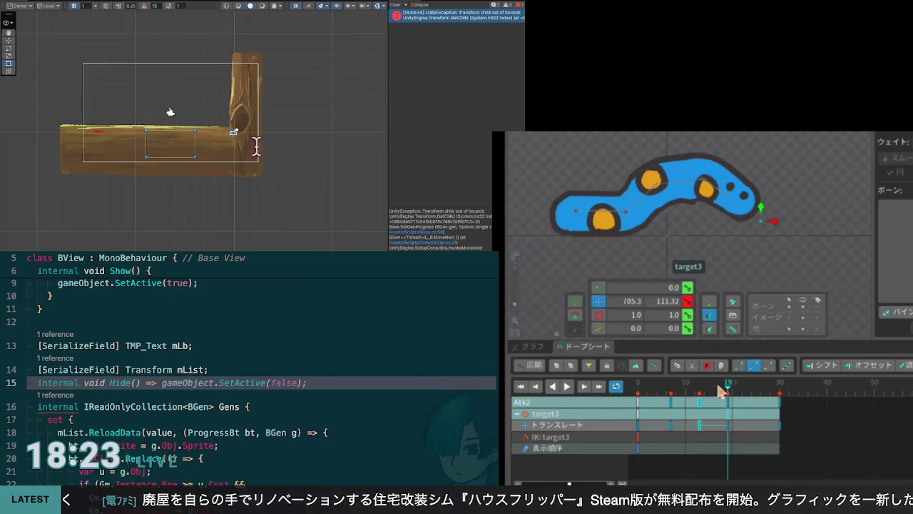
text(Transfor)
Complete 'internal Transform List => mList;', close BView.cs saving it, and replay Atk2 from frame 0
click(642, 391)
text(m)
click(567, 388)
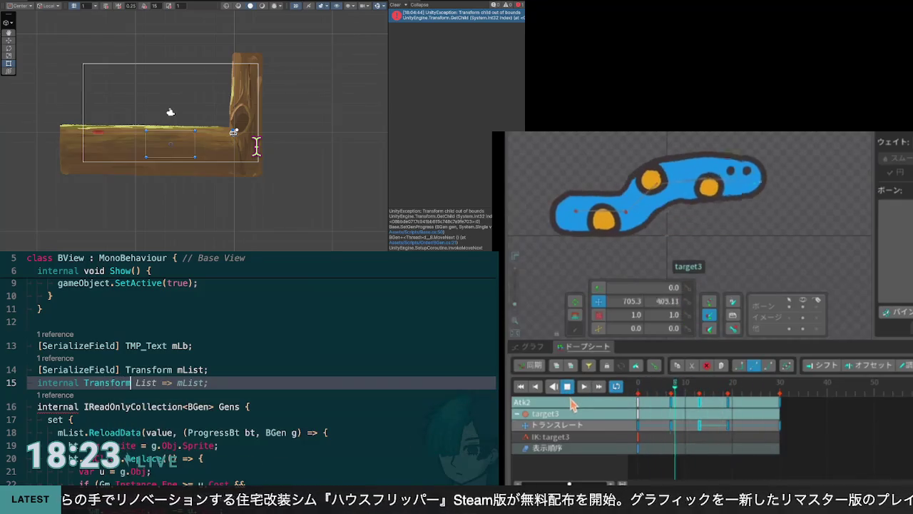
key(Tab)
key(super+w)
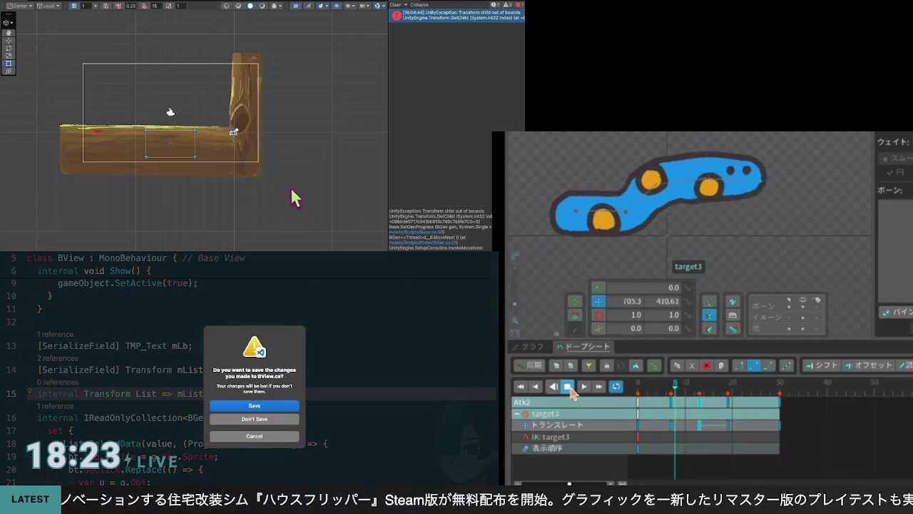
key(Return)
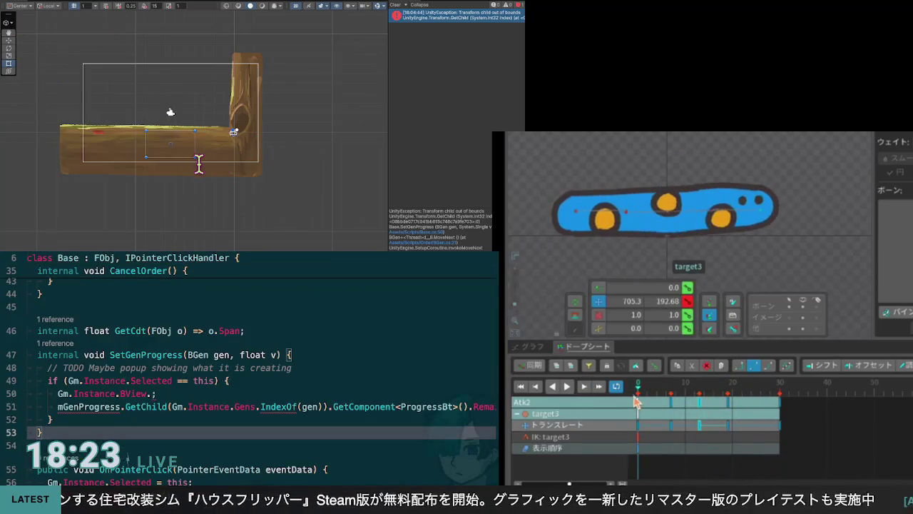
Jump to BView's definition and undo the List property, with Atk2 scrubbed to frame 13
click(662, 404)
key(F12)
drag(694, 403, 729, 407)
key(Down)
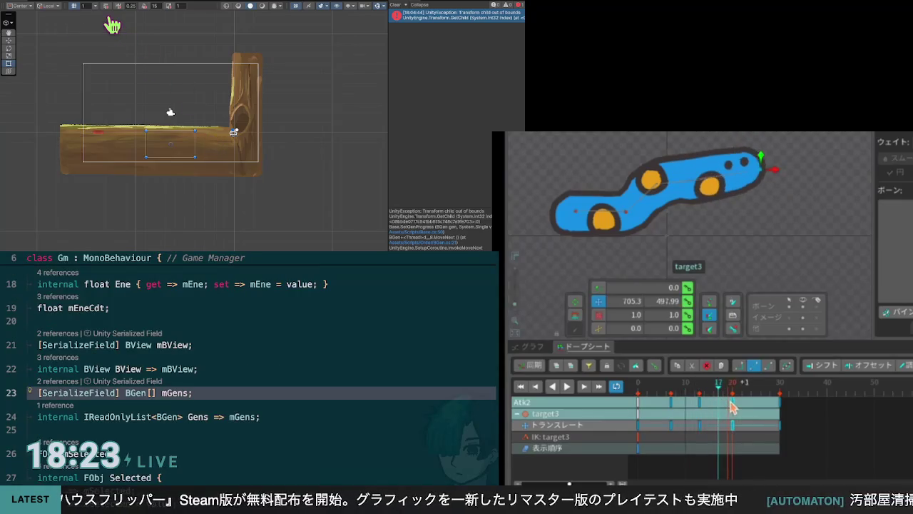
key(ctrl+minus)
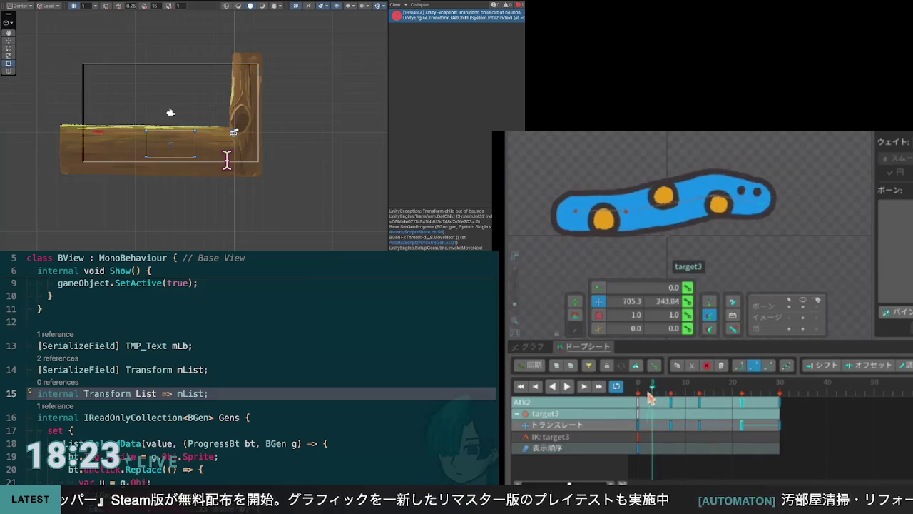
key(ctrl+z)
key(ctrl+z)
Start 'internal void SetProgress(BGen gen, float v) {' on a new line 33 in BView
click(640, 397)
scroll(262, 371, down, 4)
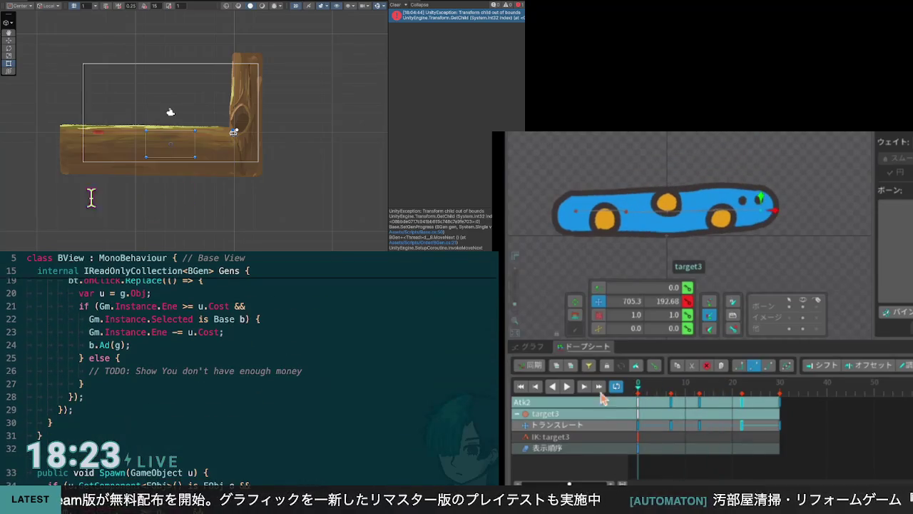
key(Return)
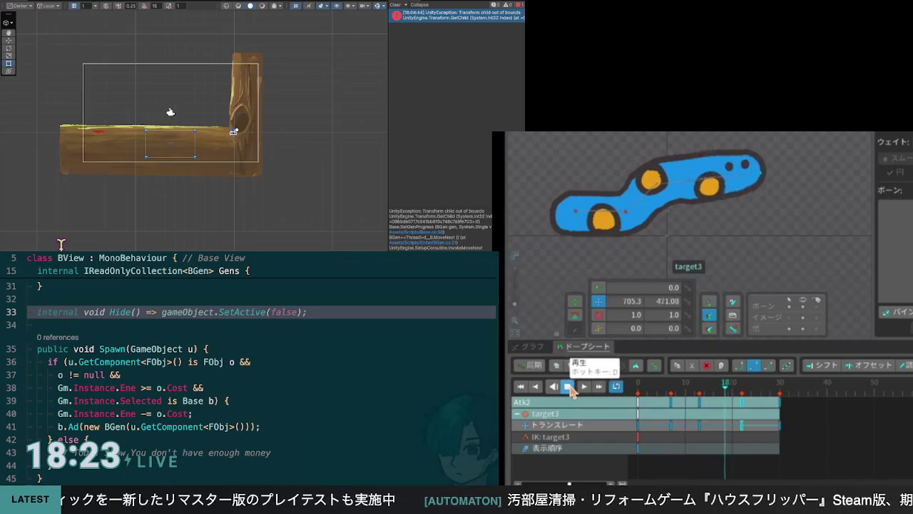
key(Escape)
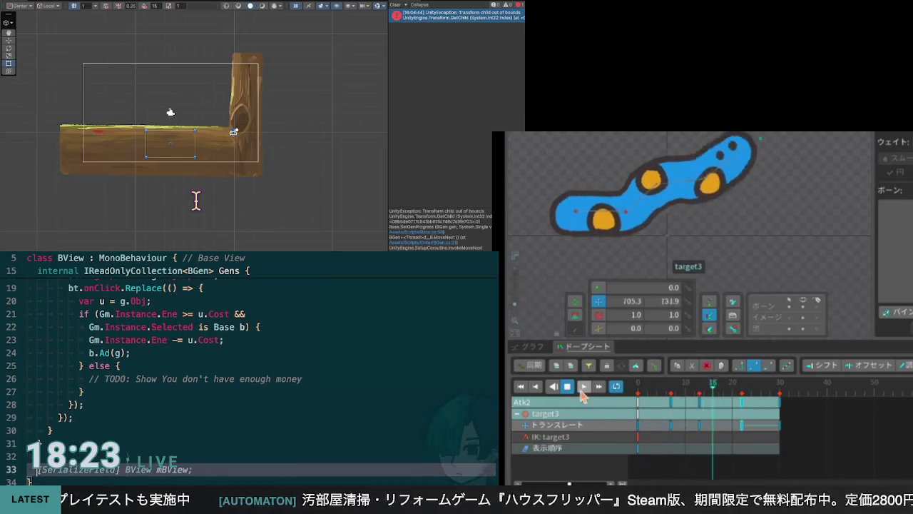
text(internal void Hide() => gameObject.SetActive(false);)
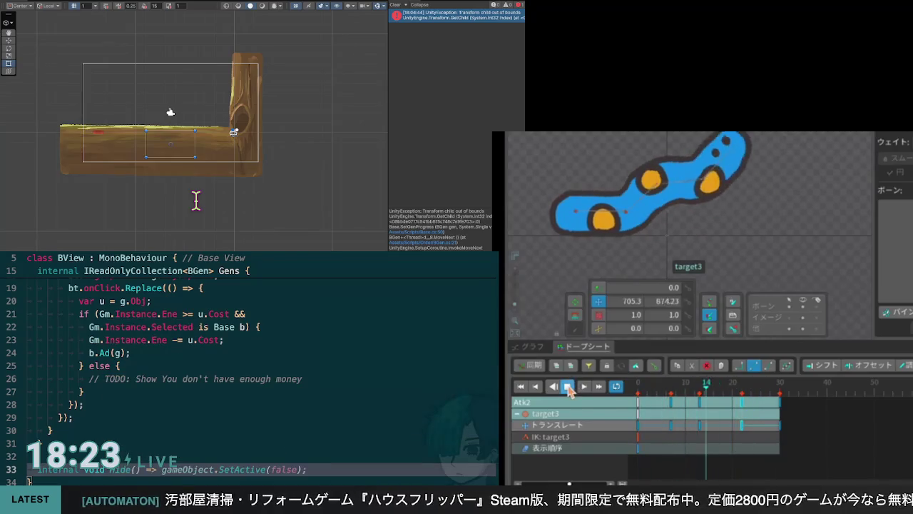
key(BackSpace)
text(SetPro)
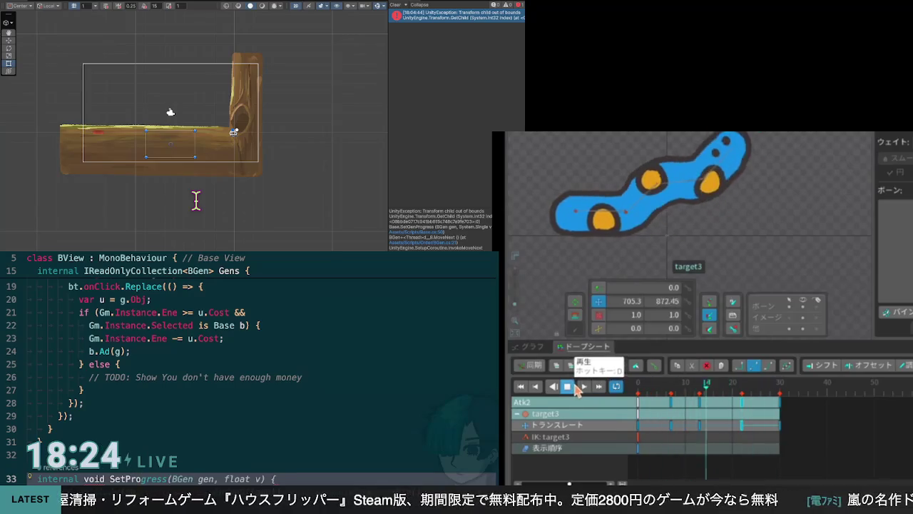
key(Tab)
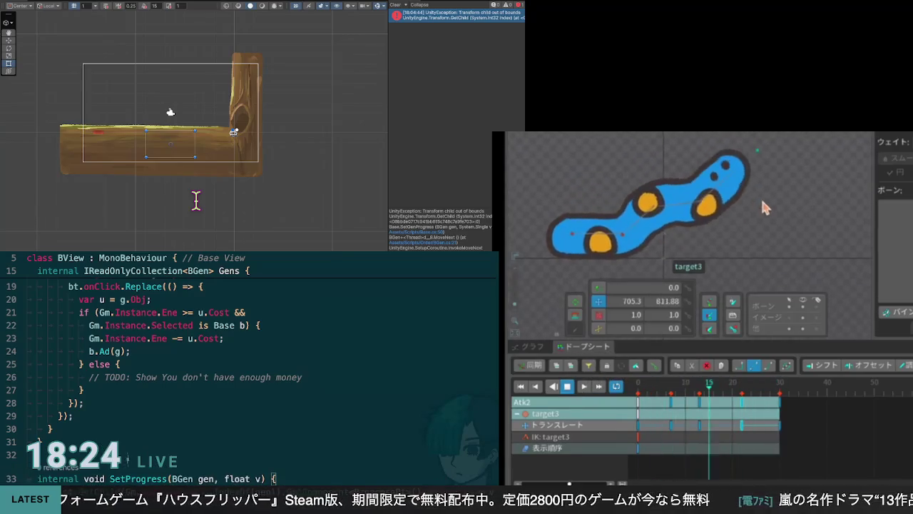
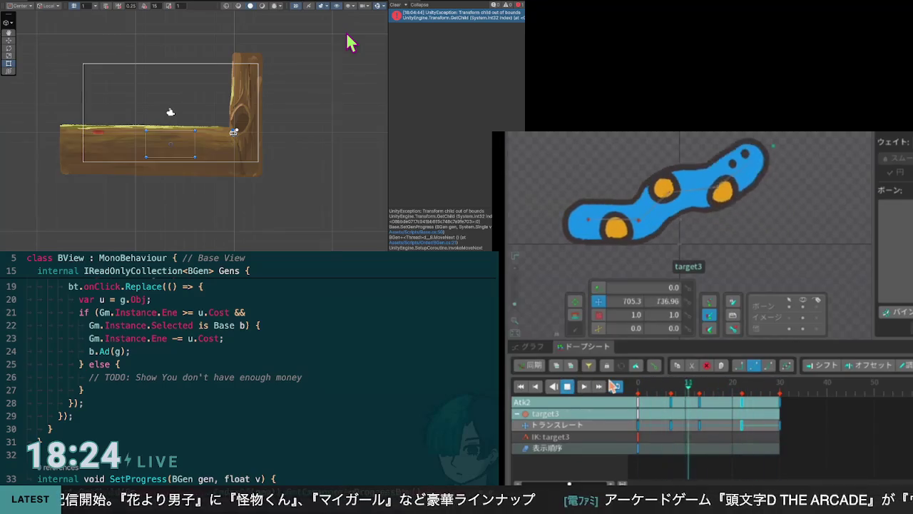
Play and scrub the Atk2 animation to inspect the worm's bent pose around frame 7
click(568, 387)
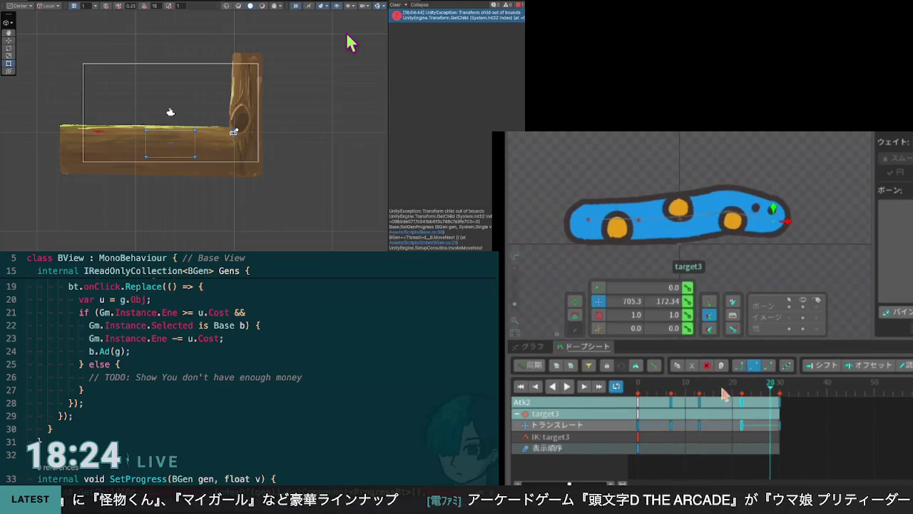
drag(771, 396, 639, 394)
click(568, 387)
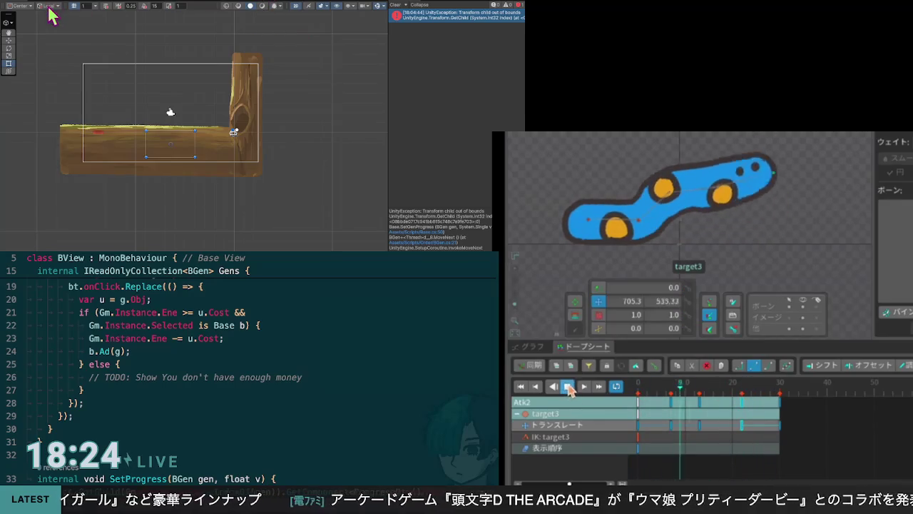
click(648, 388)
drag(650, 391, 674, 397)
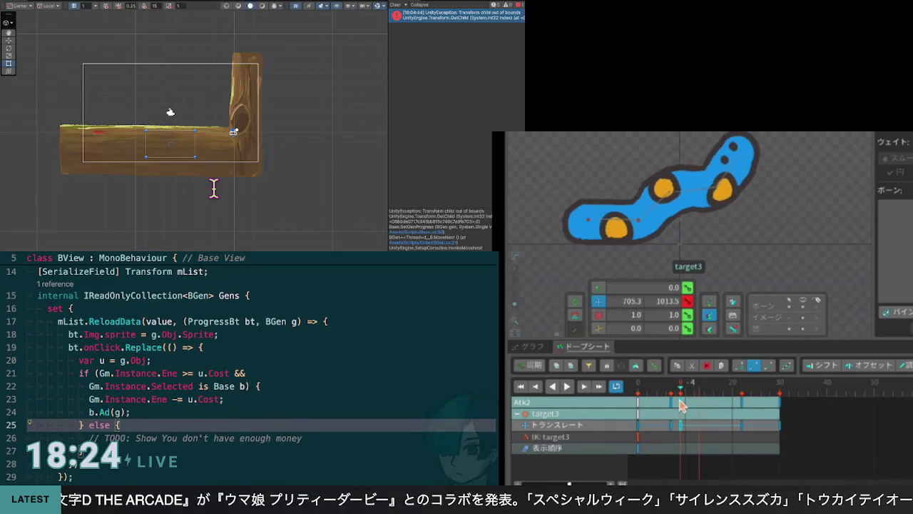
click(568, 387)
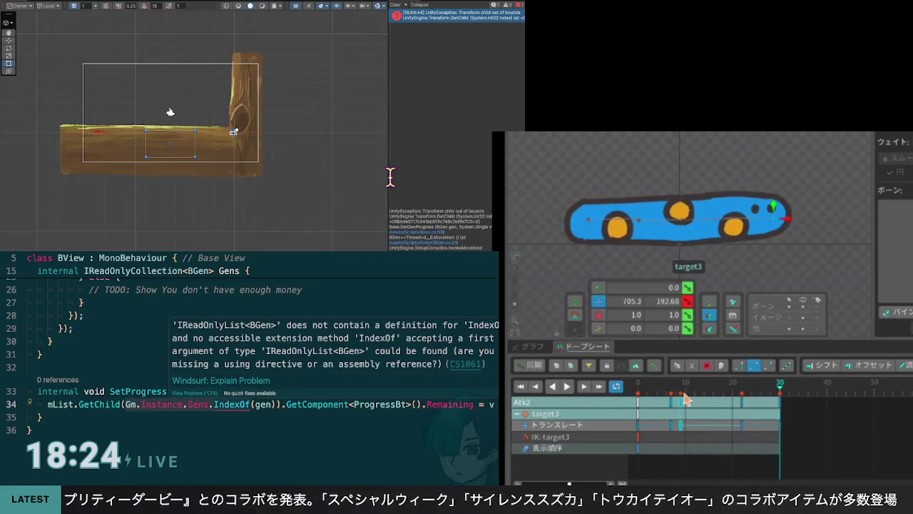
Select GetChild on line 34 of SetProgress while replaying Atk2, then park it near frame 14
scroll(232, 206, up, 7)
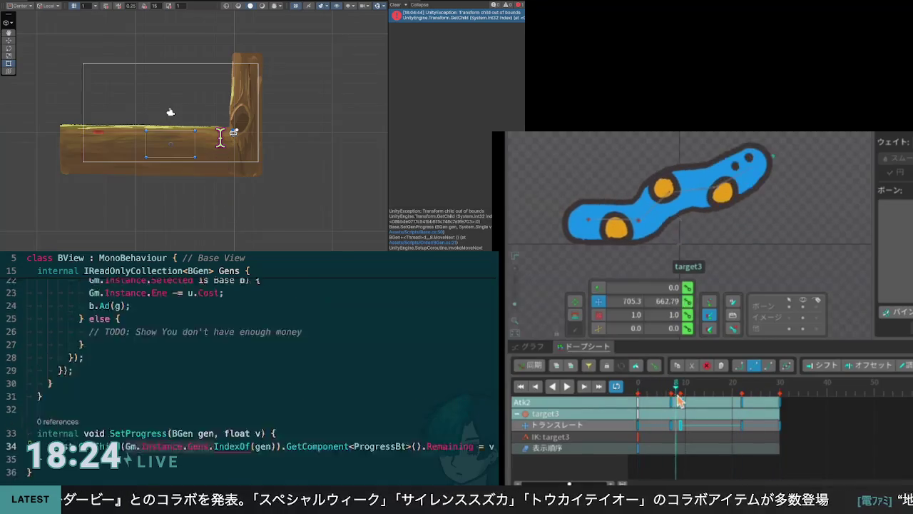
click(189, 190)
click(567, 386)
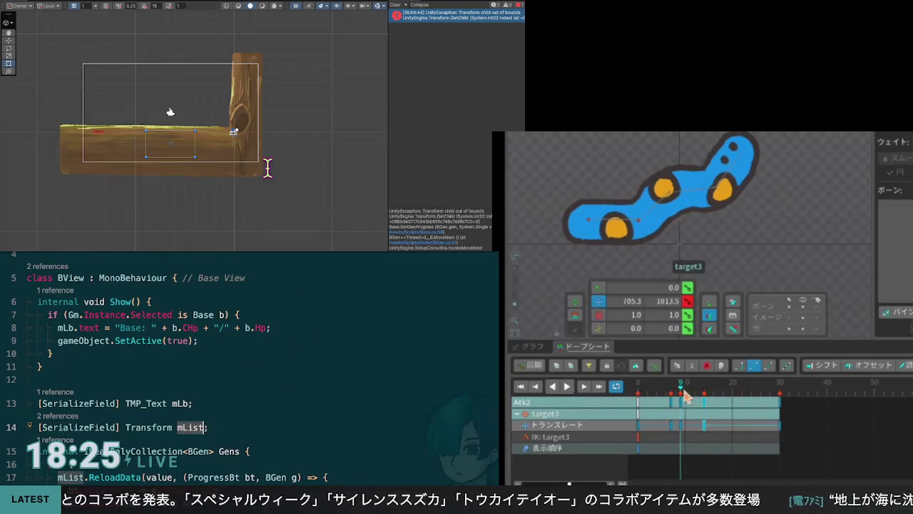
key(Down)
key(Down)
key(Down)
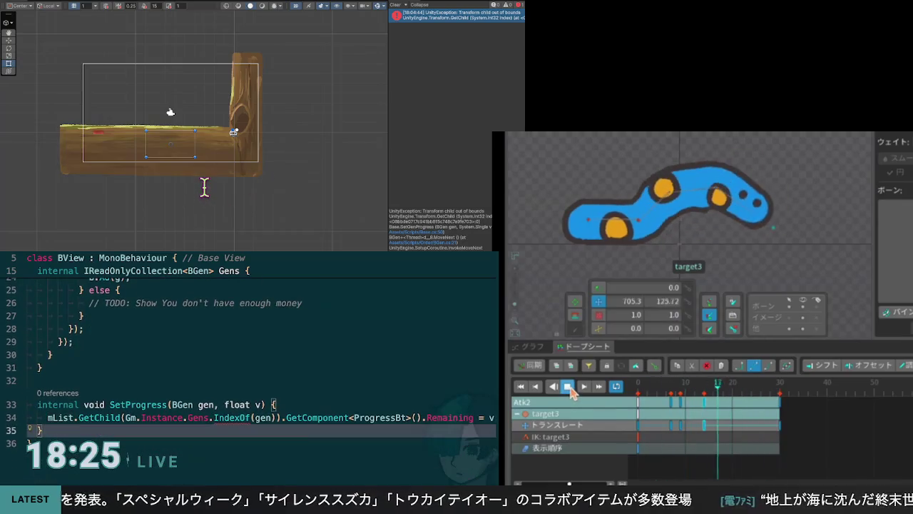
click(149, 187)
key(Up)
key(Up)
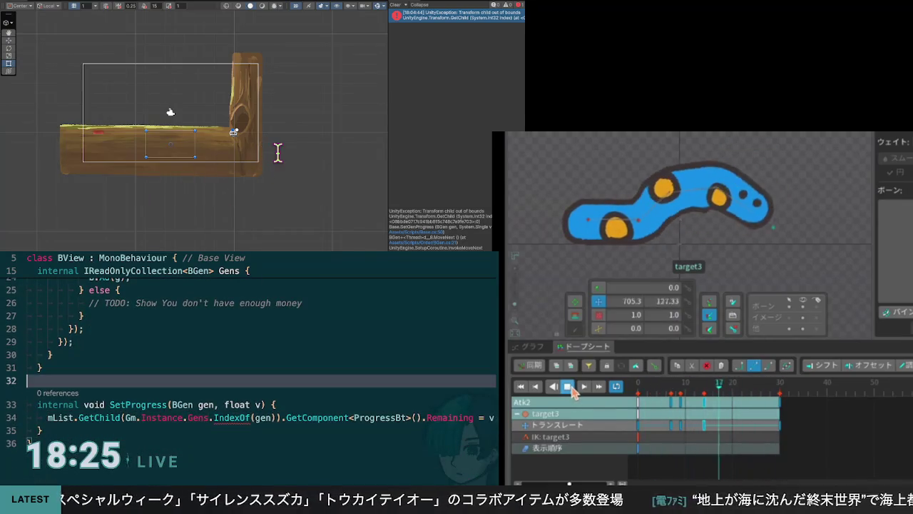
double_click(121, 183)
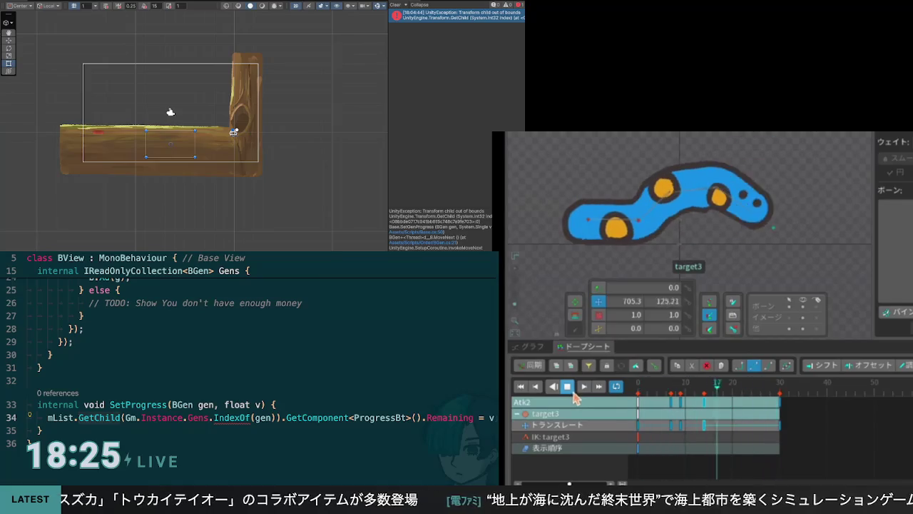
click(582, 386)
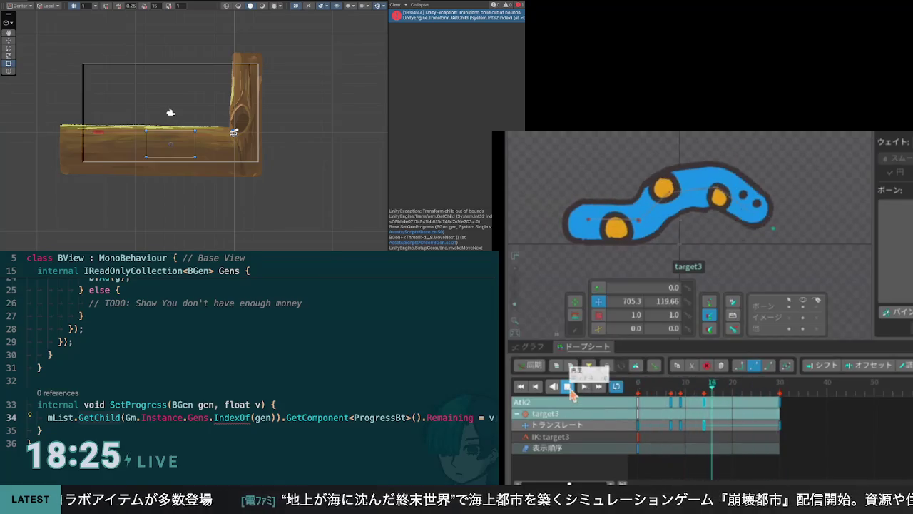
click(567, 386)
mouse_move(751, 396)
mouse_down()
mouse_move(636, 387)
mouse_move(680, 387)
mouse_up()
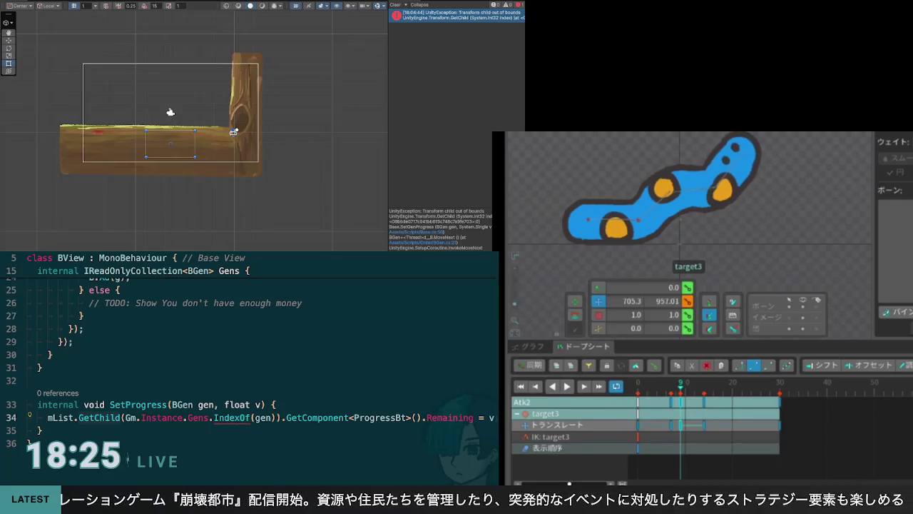
Lower the target3 IK target to about Y 312, then scrub and replay Atk2 to check
drag(777, 138, 779, 144)
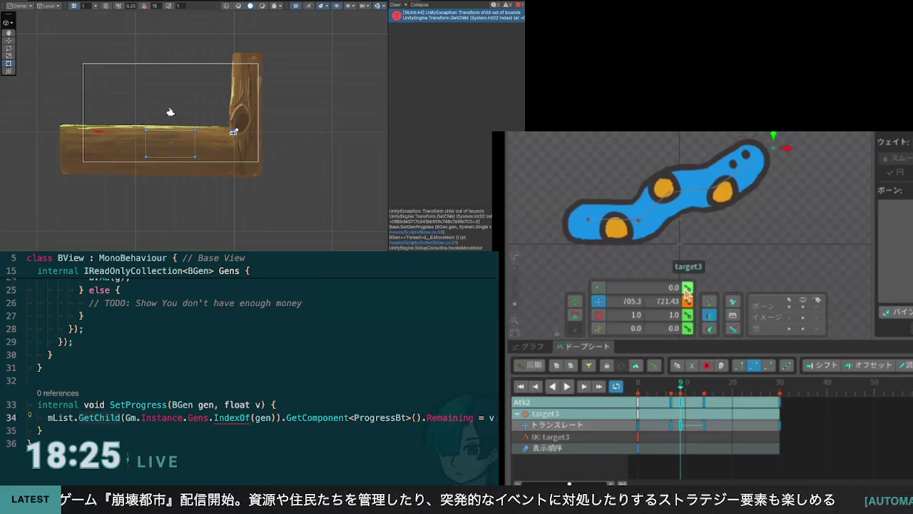
mouse_move(681, 395)
mouse_down()
mouse_move(638, 394)
mouse_move(689, 394)
mouse_move(681, 404)
mouse_move(702, 406)
mouse_move(672, 410)
mouse_move(692, 410)
mouse_up()
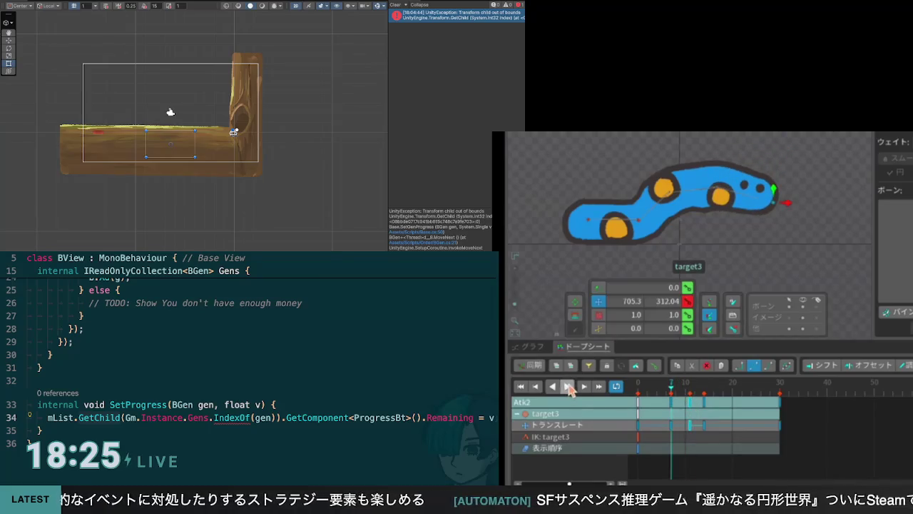
click(569, 387)
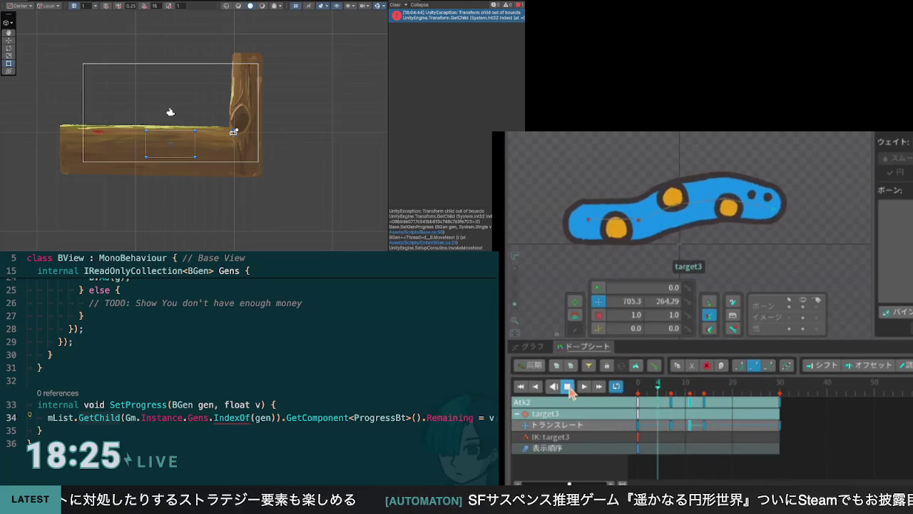
click(569, 388)
mouse_move(643, 397)
mouse_down()
mouse_move(676, 403)
mouse_move(662, 406)
mouse_up()
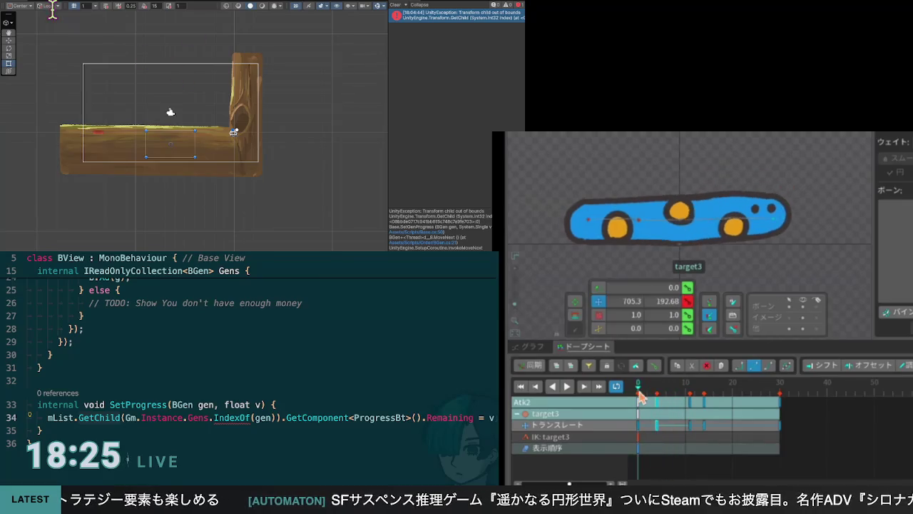
click(568, 387)
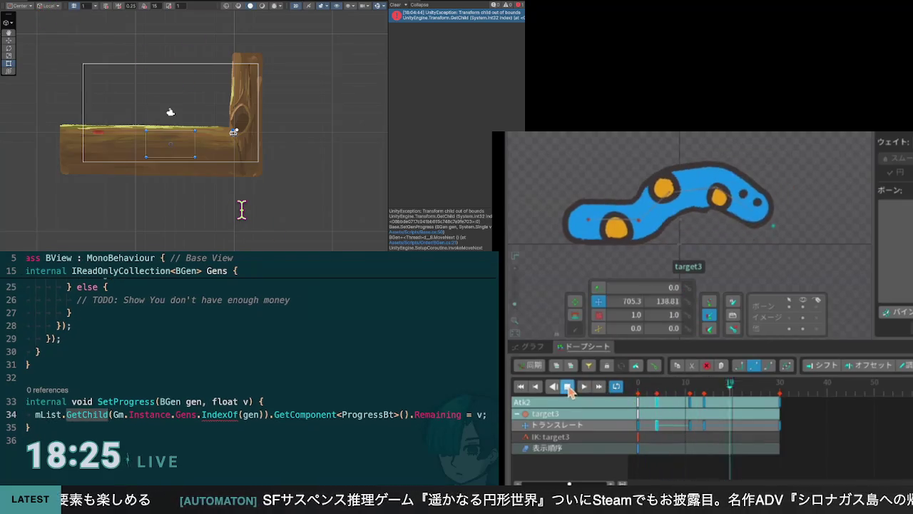
click(568, 387)
mouse_move(757, 401)
mouse_down()
mouse_move(641, 396)
mouse_move(657, 404)
mouse_up()
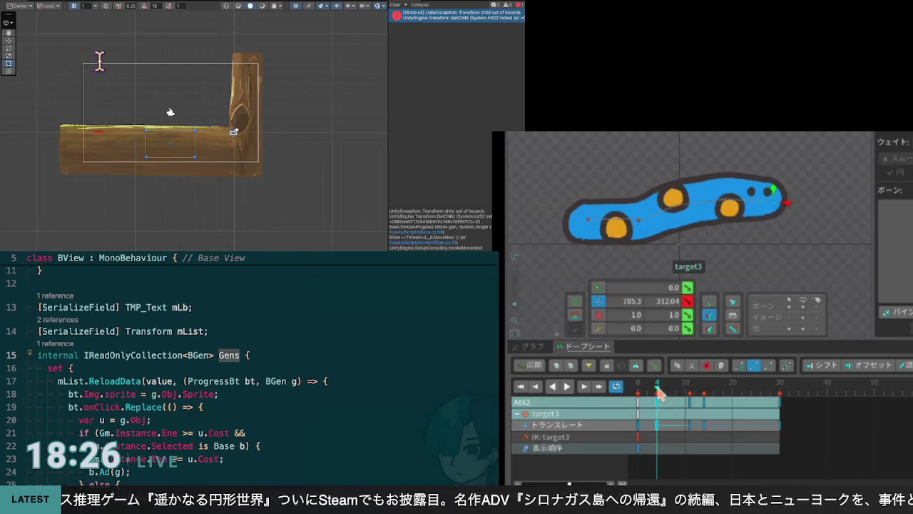
Scrub and replay Atk2 from frame 0 to check the early attack pose
click(642, 395)
drag(641, 395, 673, 401)
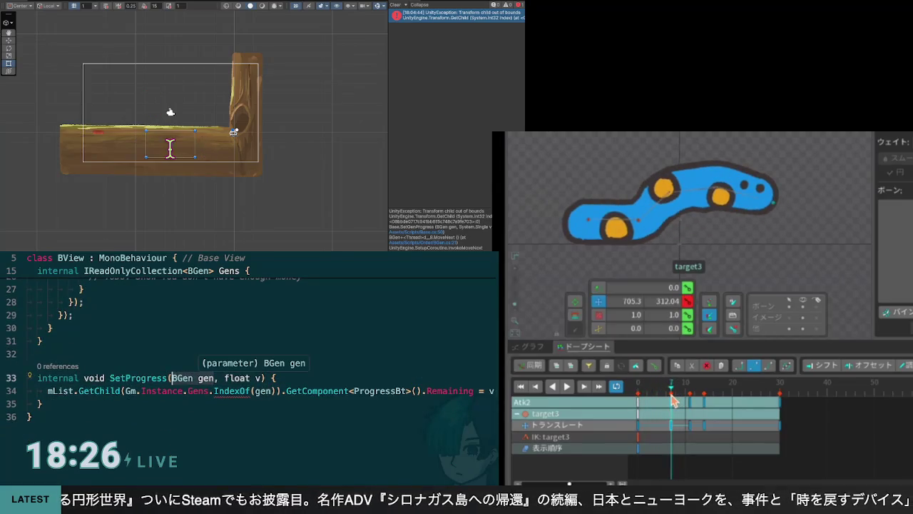
click(638, 397)
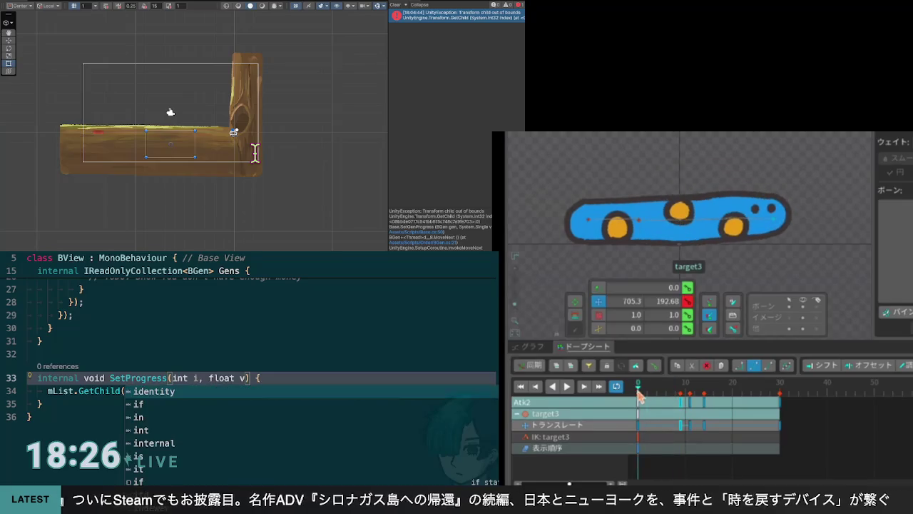
click(568, 386)
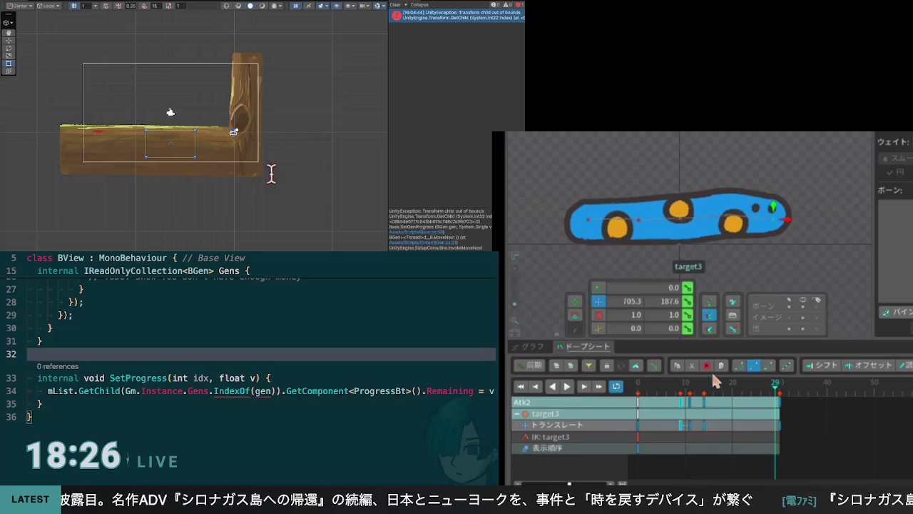
click(640, 399)
click(568, 386)
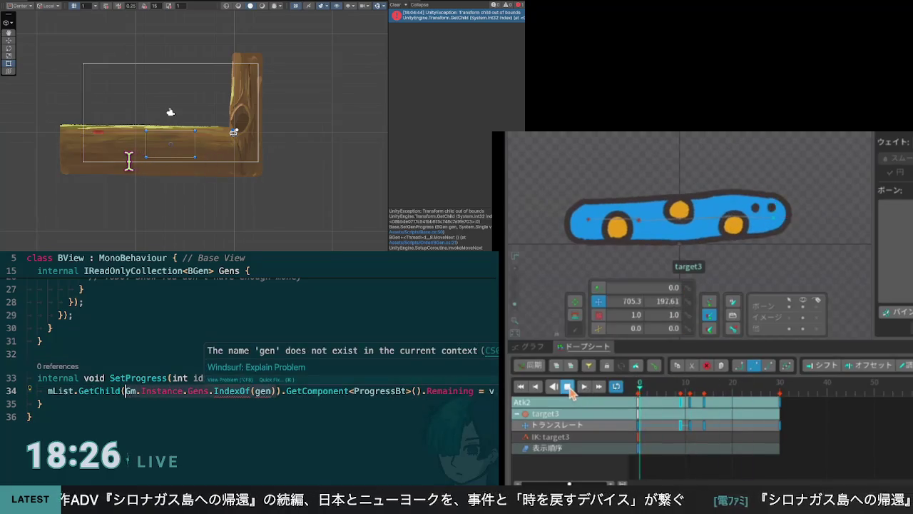
Enter idx in SetProgress so GetChild uses it, and scrub Atk2 back to frame 0
text(idx)
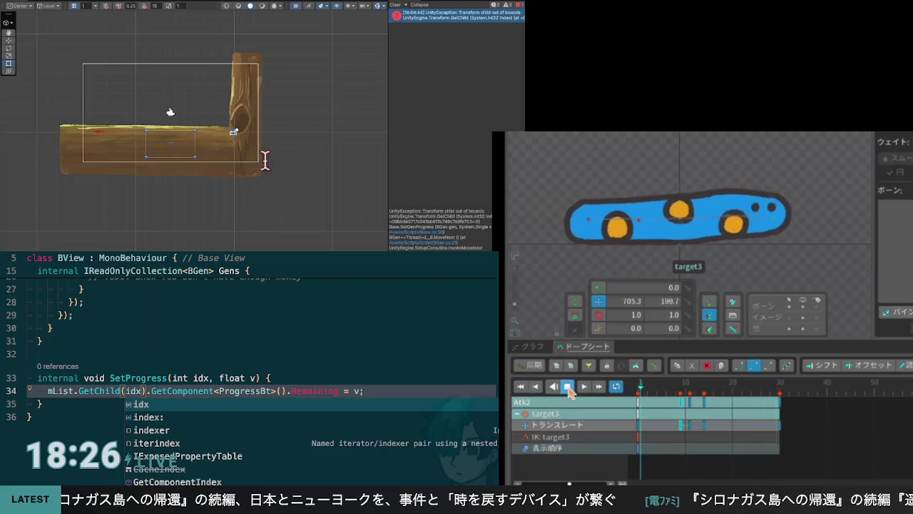
key(Escape)
key(Down)
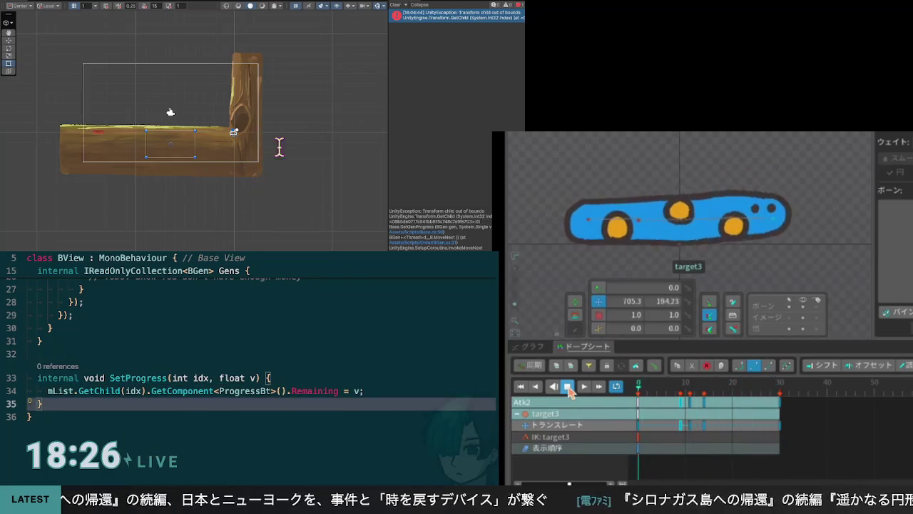
click(568, 386)
click(742, 389)
drag(742, 391, 626, 385)
key(End)
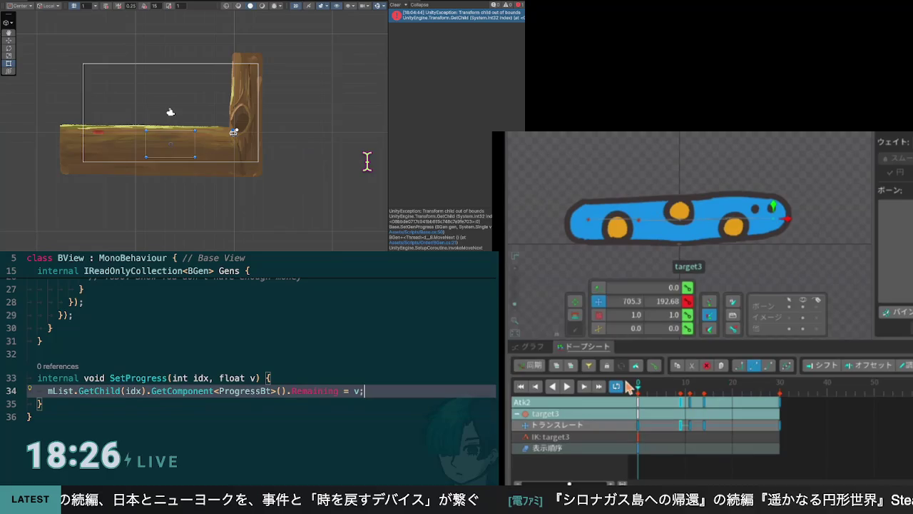
Move bone5's middle rotation key from frame 7 to frame 11 and replay Atk2 to check
click(682, 228)
click(671, 390)
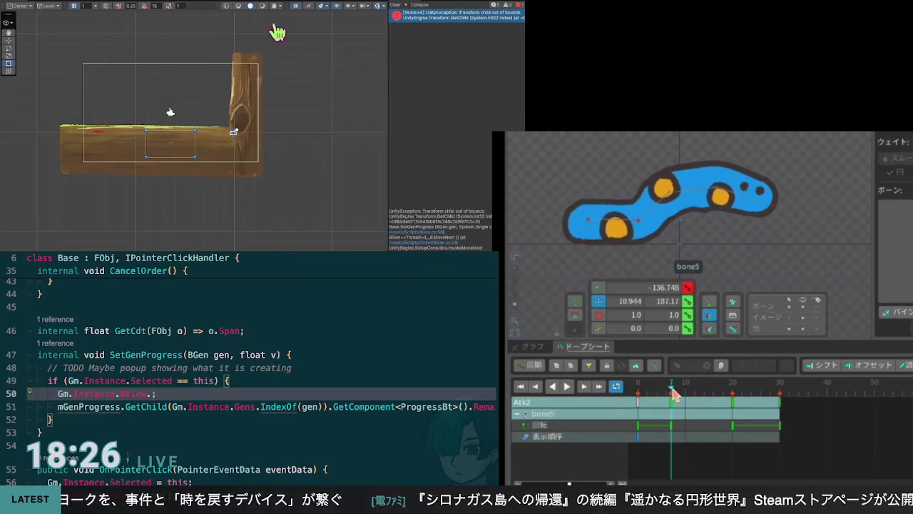
mouse_move(674, 394)
mouse_down()
mouse_move(640, 398)
mouse_move(686, 407)
mouse_up()
click(567, 388)
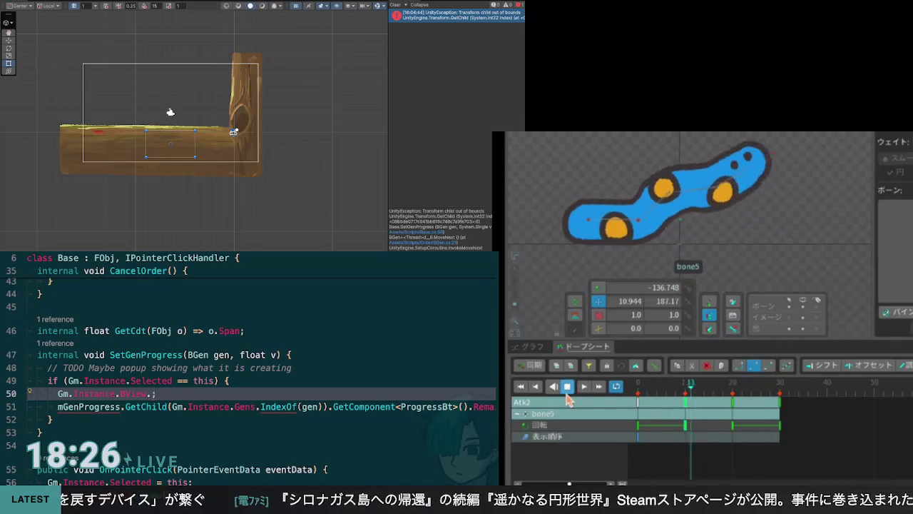
click(568, 386)
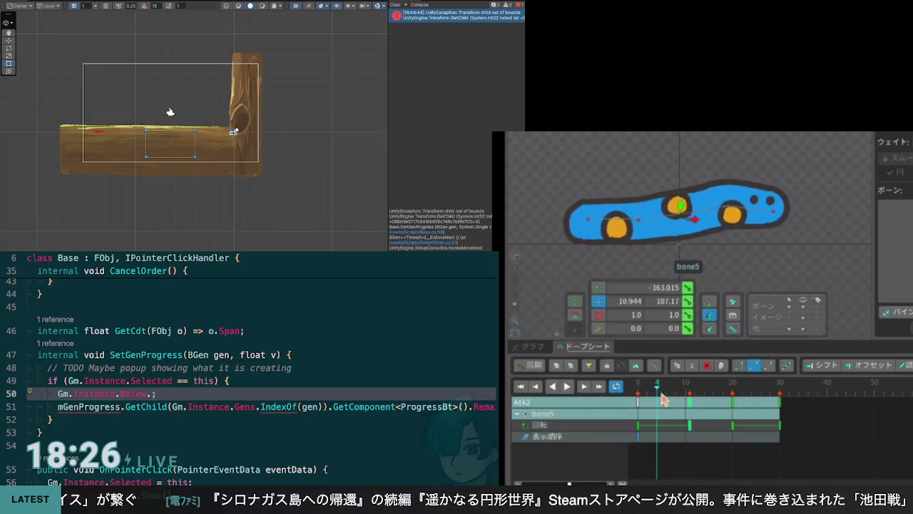
click(567, 386)
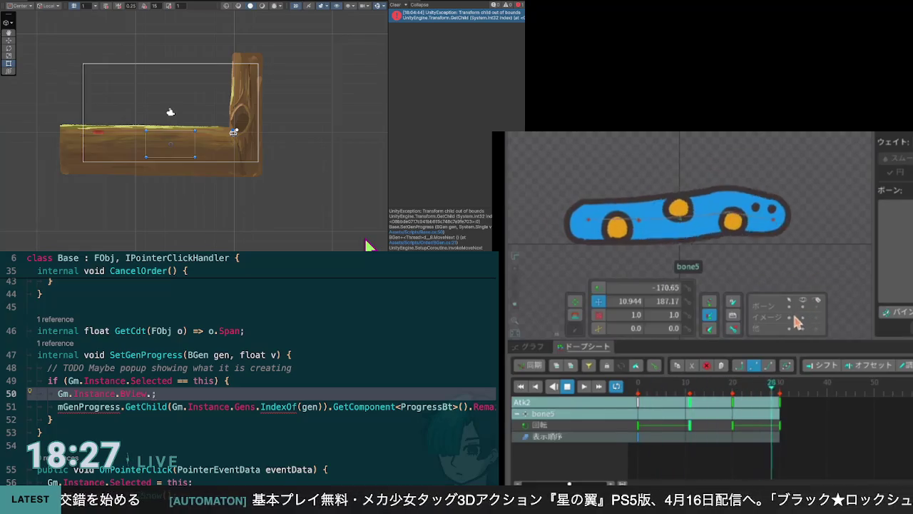
key(space)
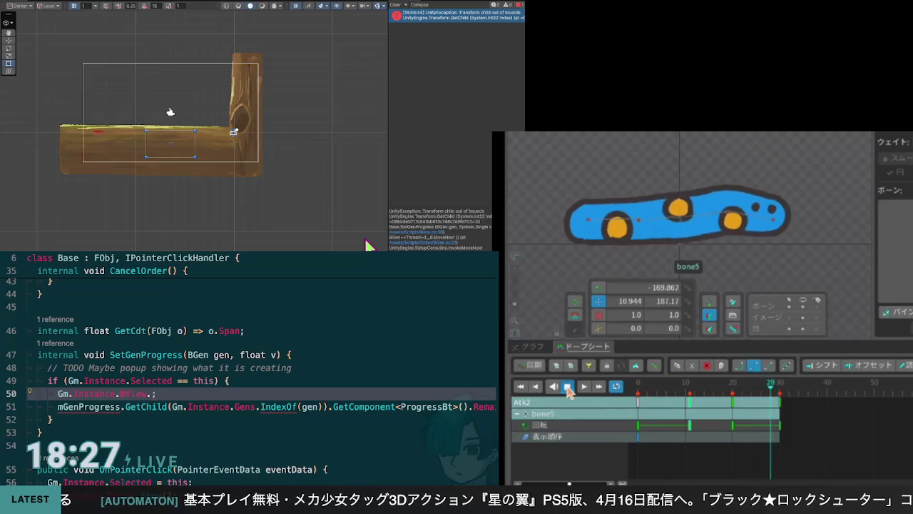
mouse_move(775, 391)
mouse_down()
mouse_move(638, 390)
mouse_move(697, 408)
mouse_move(714, 407)
mouse_move(640, 398)
mouse_up()
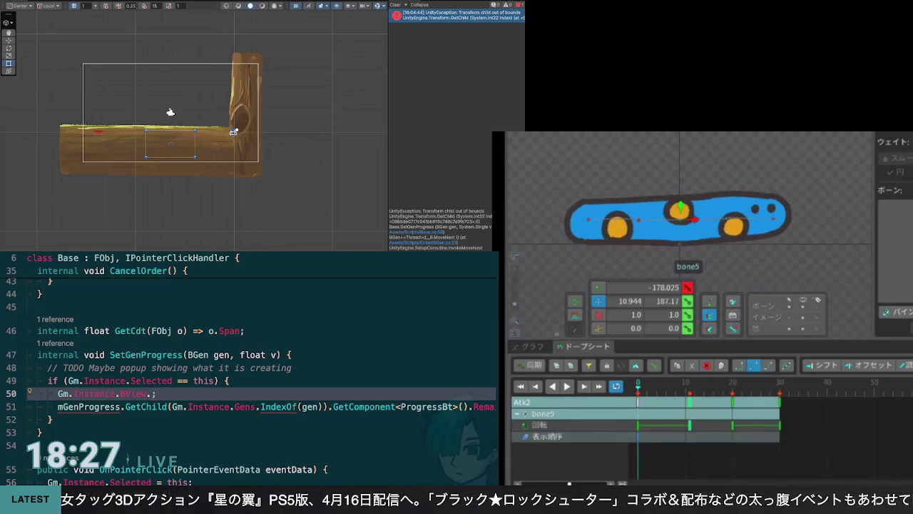
click(566, 386)
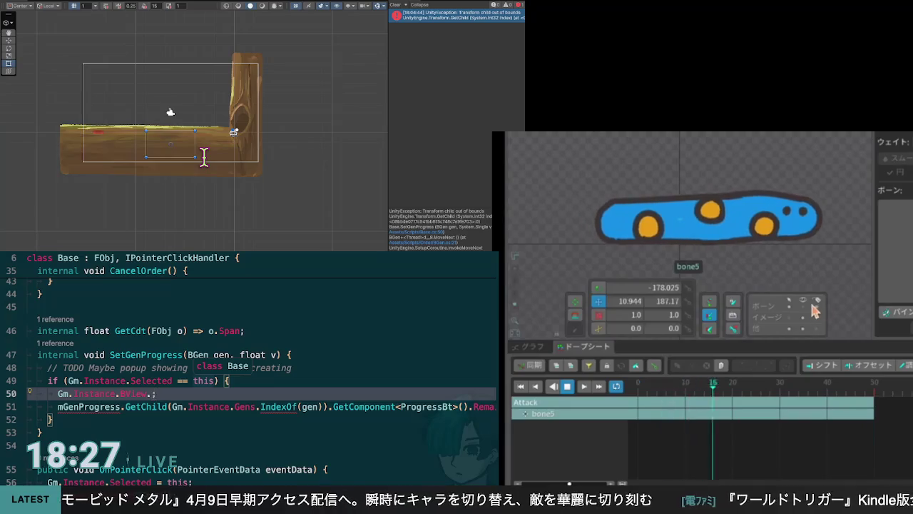
Key a new translation for the worm's bone in Attack and scrub to check the pose
click(568, 388)
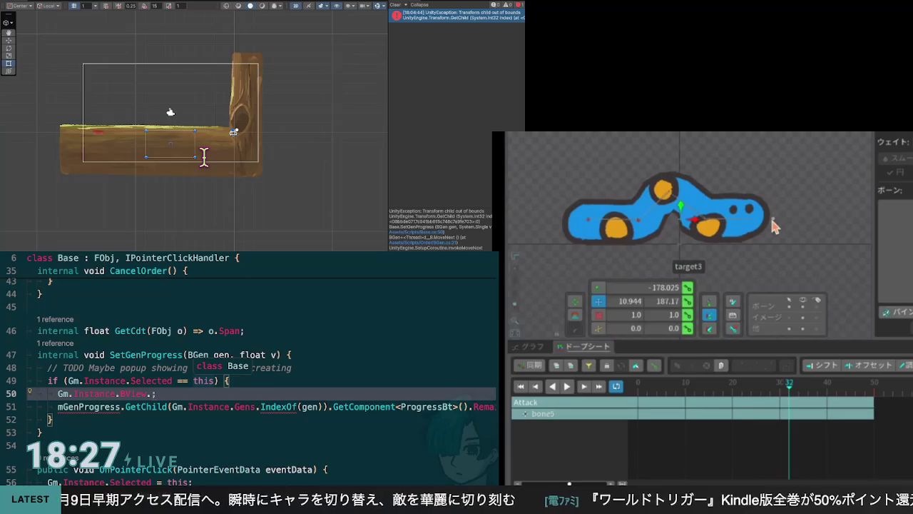
drag(706, 226, 712, 228)
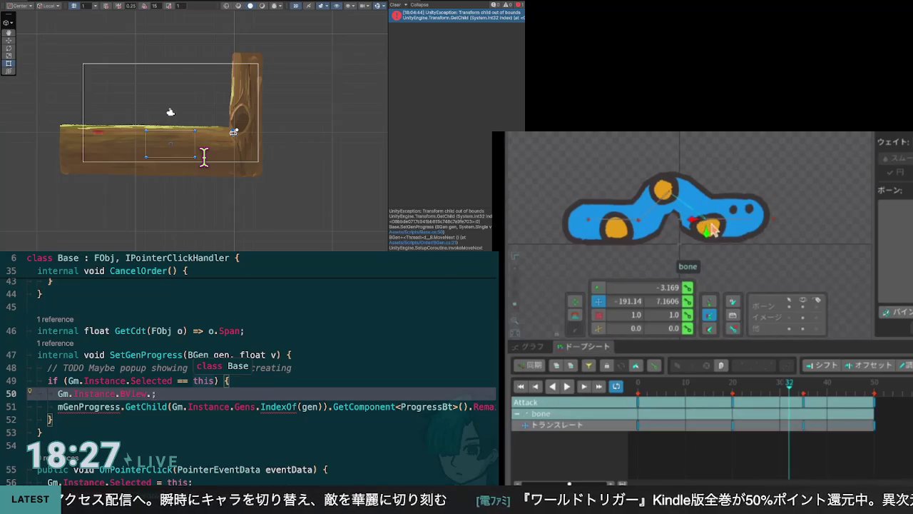
mouse_move(790, 391)
mouse_down()
mouse_move(639, 391)
mouse_move(768, 400)
mouse_move(733, 408)
mouse_move(792, 403)
mouse_move(636, 413)
mouse_move(824, 403)
mouse_move(674, 417)
mouse_move(638, 410)
mouse_up()
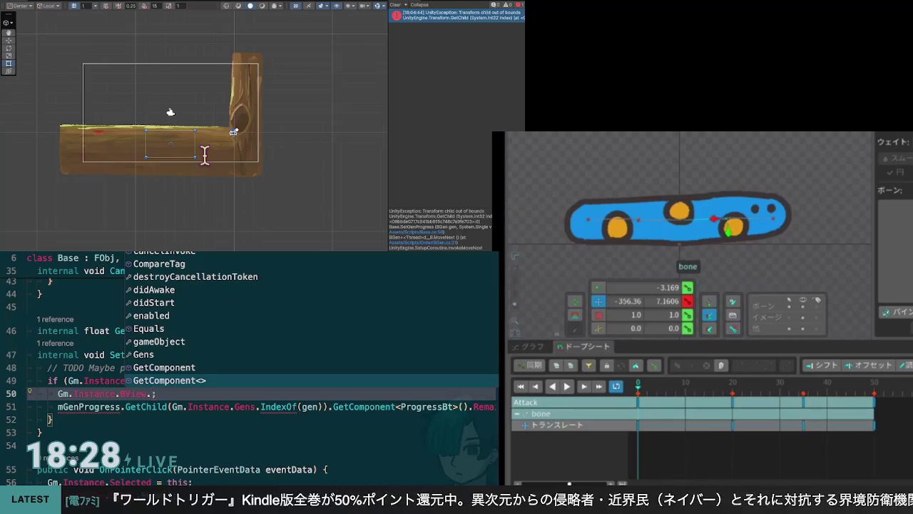
key(Escape)
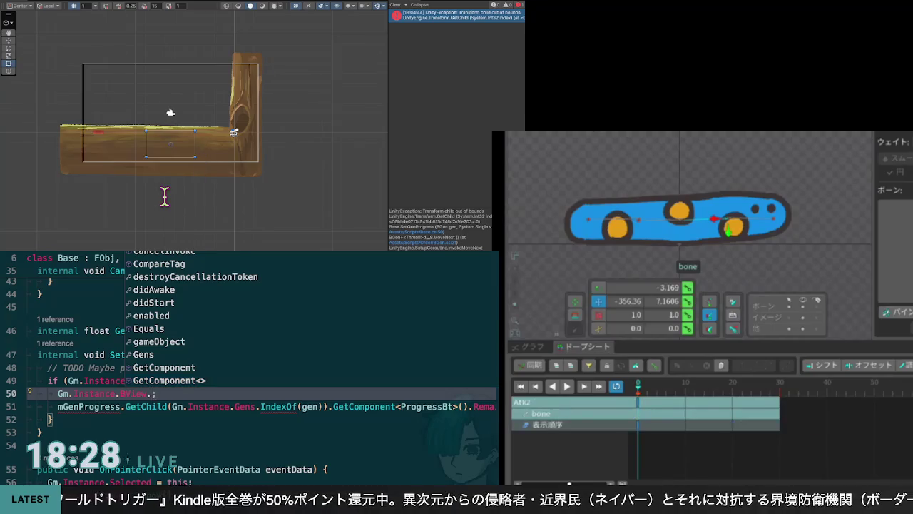
Play and stop the Atk2 preview while bringing up the BView class code
key(Down)
key(Down)
key(Down)
click(567, 388)
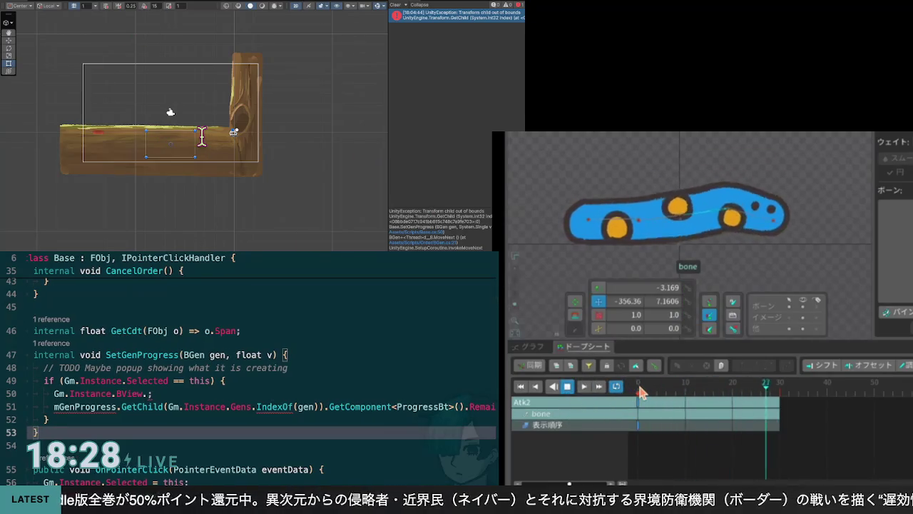
key(ctrl+Tab)
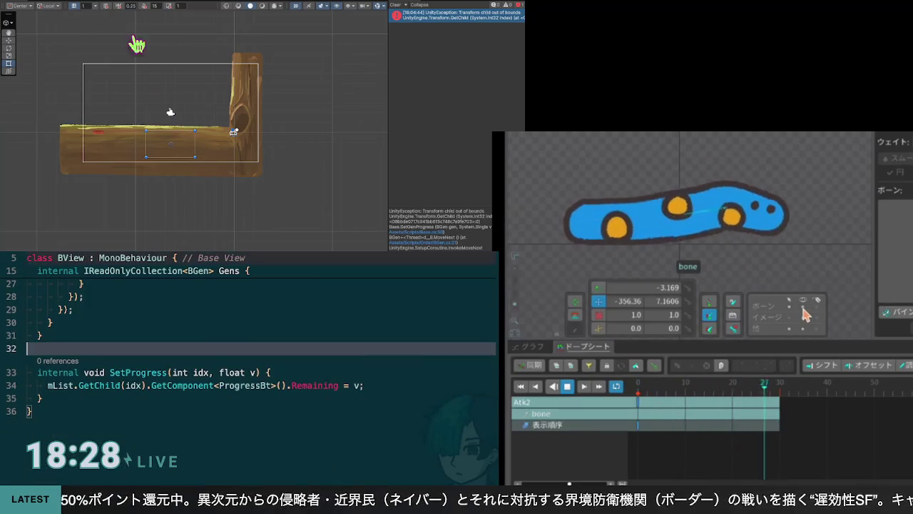
scroll(330, 188, up, 3)
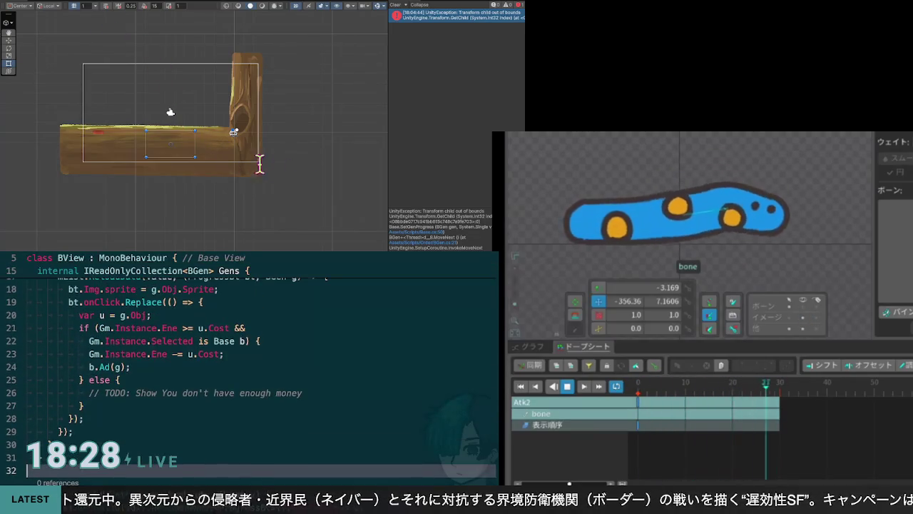
click(567, 386)
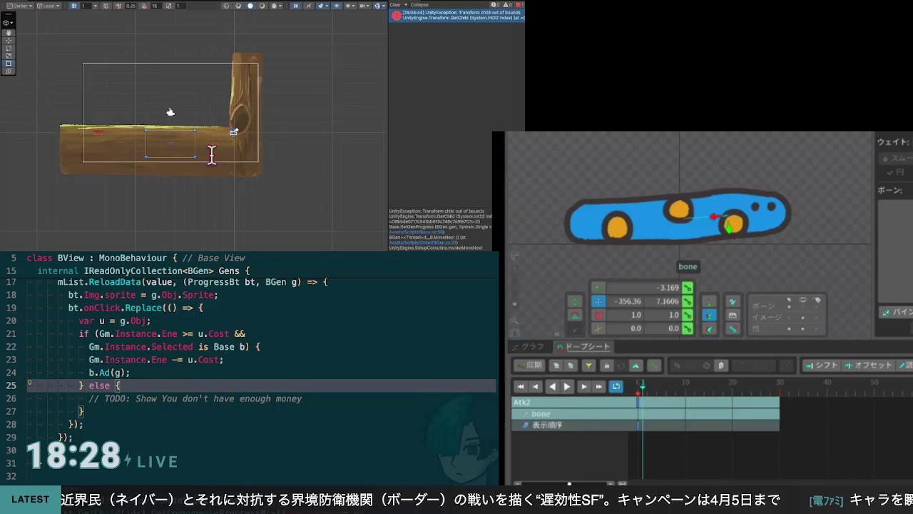
scroll(227, 150, up, 6)
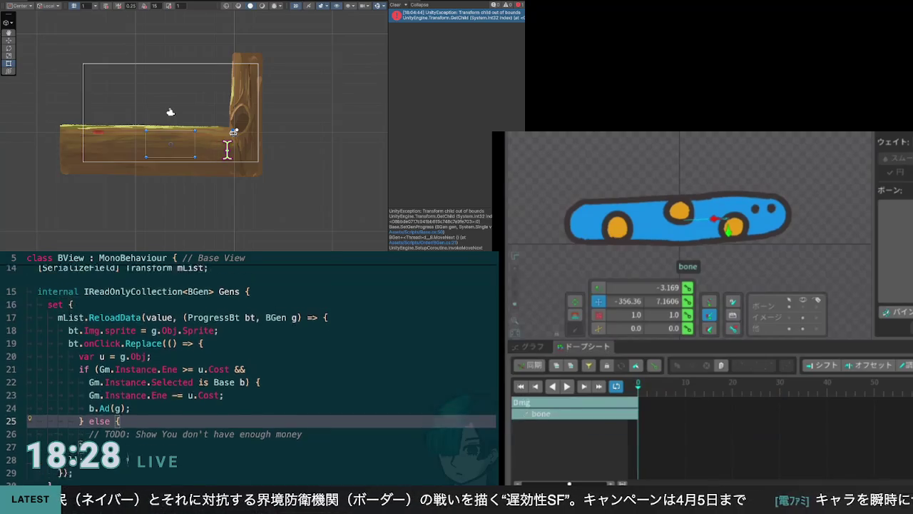
scroll(226, 150, down, 5)
Park the Dmg animation at frame 3 and inspect the GetComponent<ProgressBt>() call on line 34
click(651, 390)
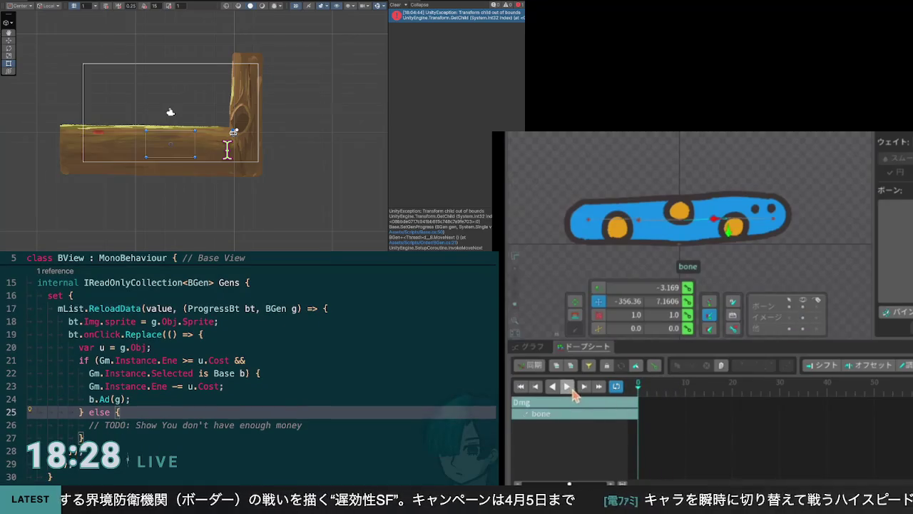
scroll(257, 368, down, 1)
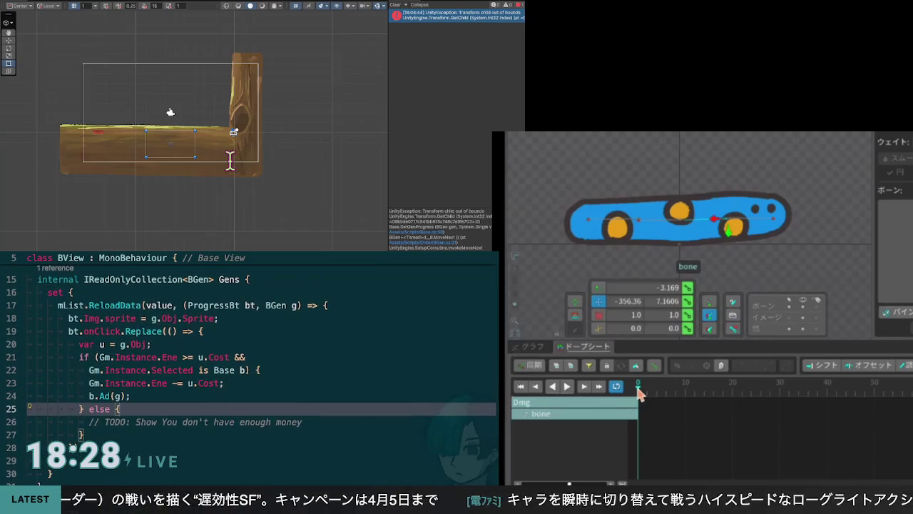
key(Up)
scroll(229, 161, up, 1)
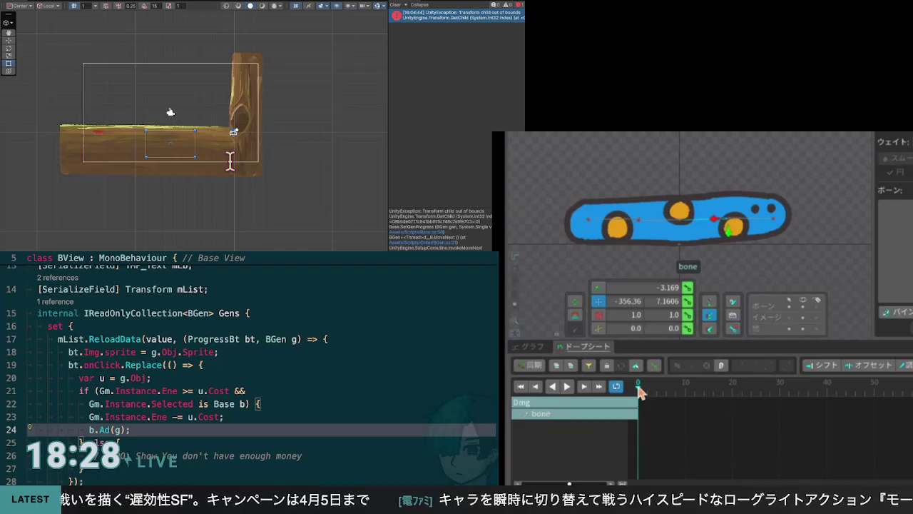
scroll(230, 161, down, 5)
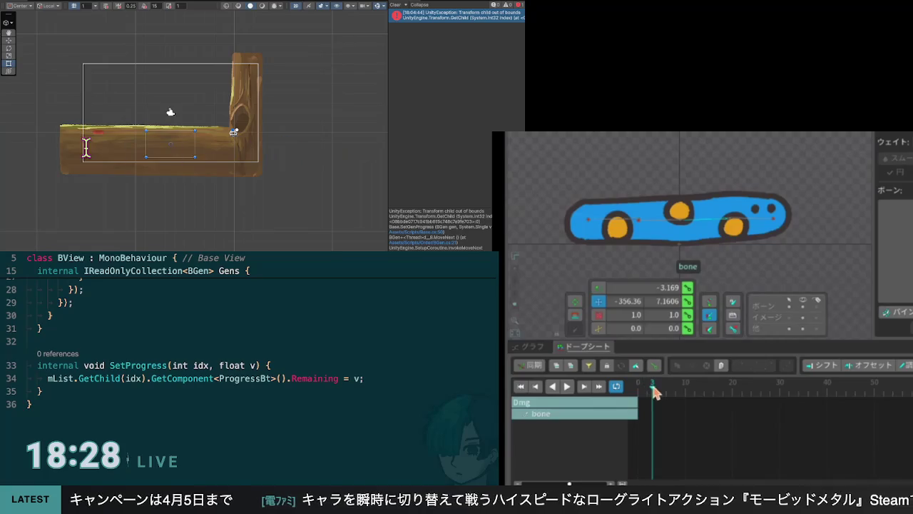
click(119, 378)
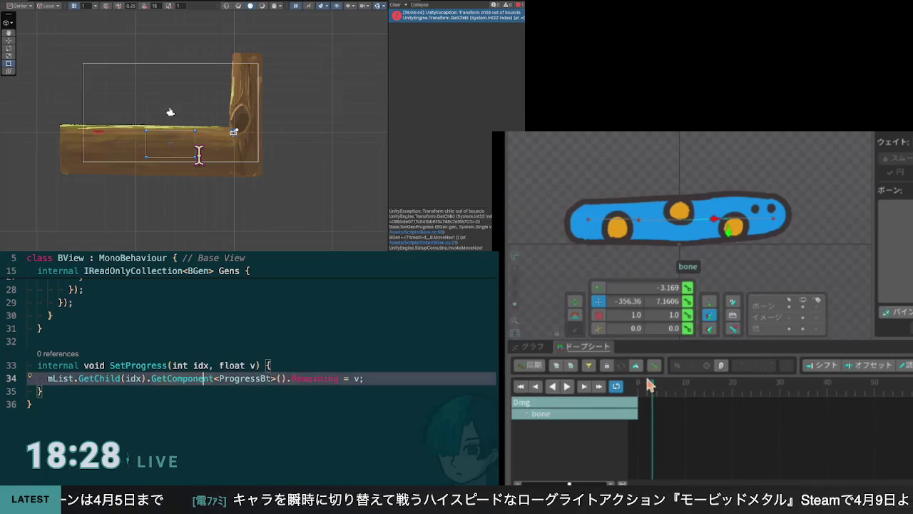
double_click(199, 378)
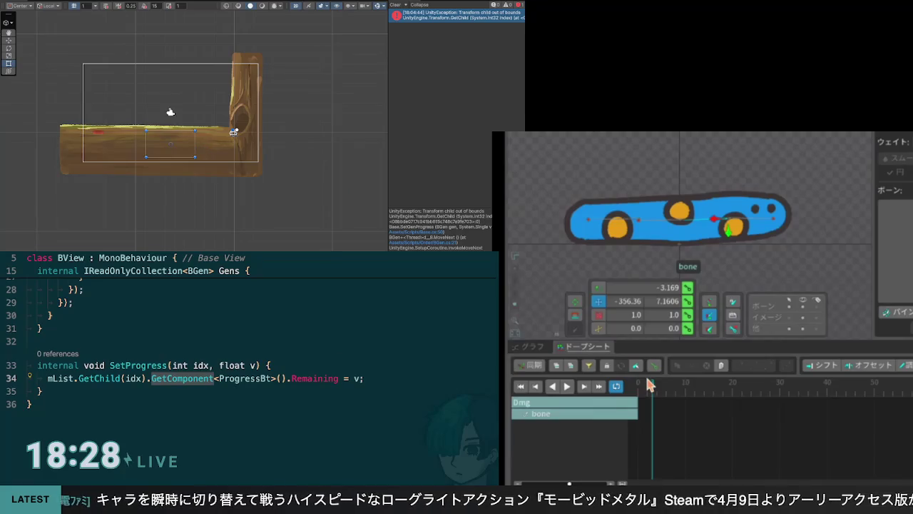
click(649, 384)
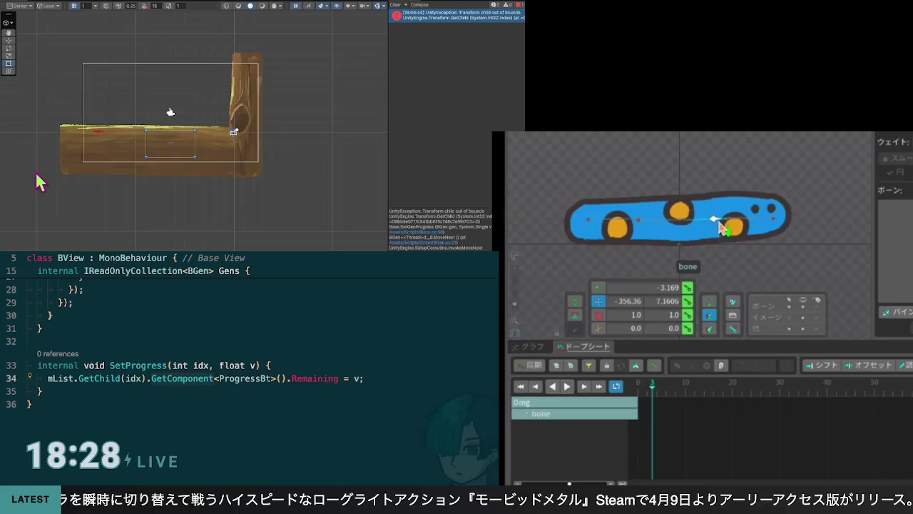
key(ctrl+l)
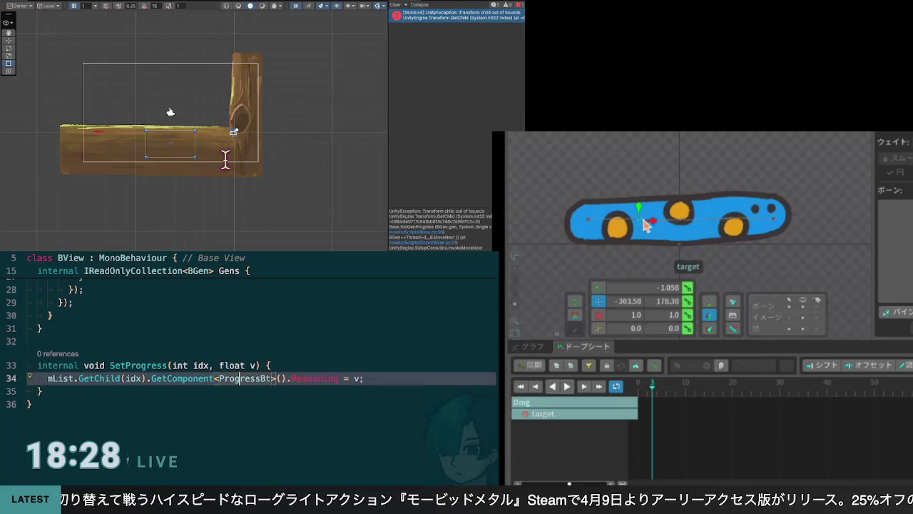
key(Escape)
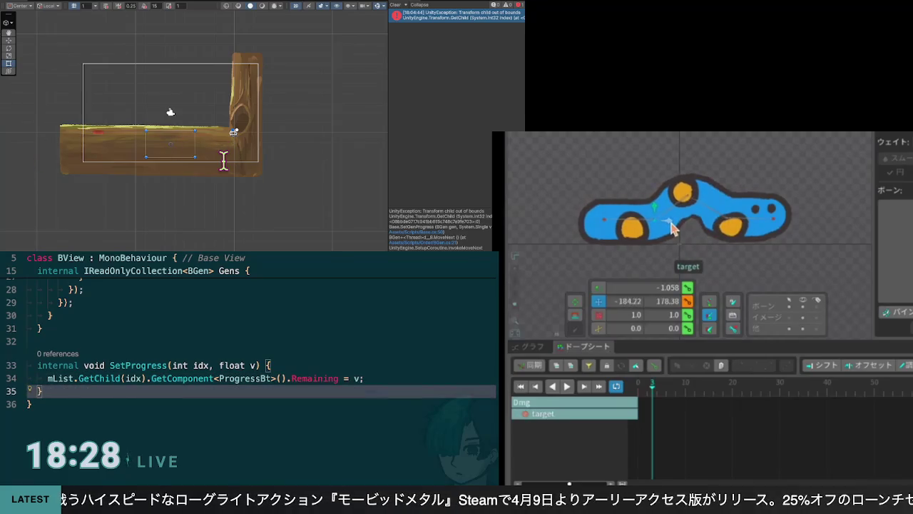
drag(276, 148, 145, 152)
key(Down)
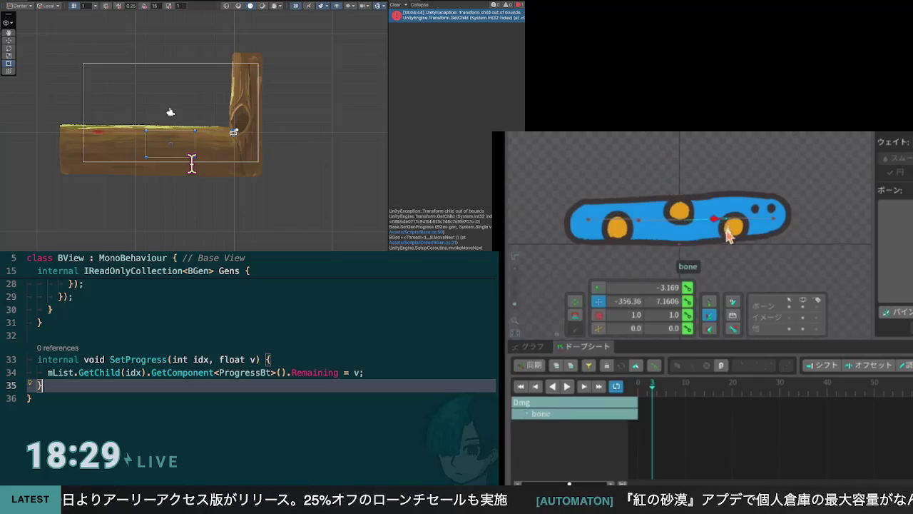
Drag the bone at frame 3 of Dmg to try bending the worm's middle
drag(713, 225, 679, 224)
key(Down)
click(674, 227)
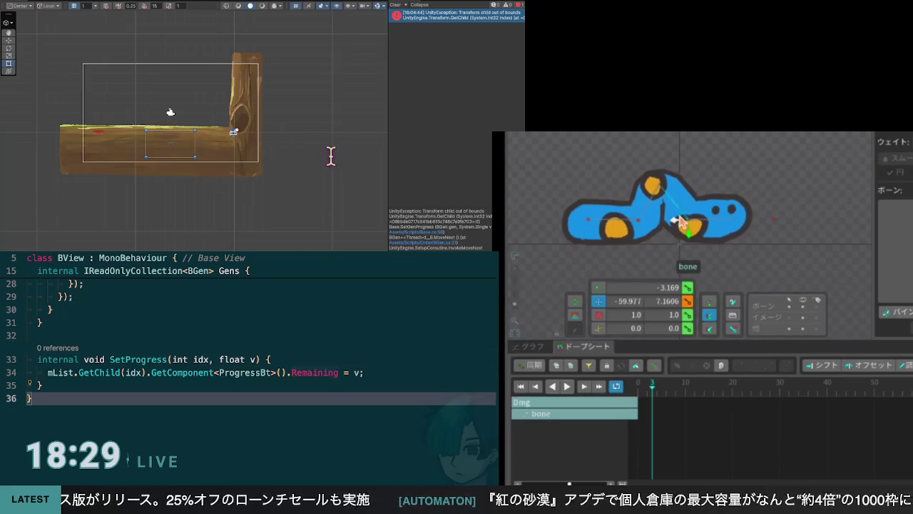
double_click(315, 373)
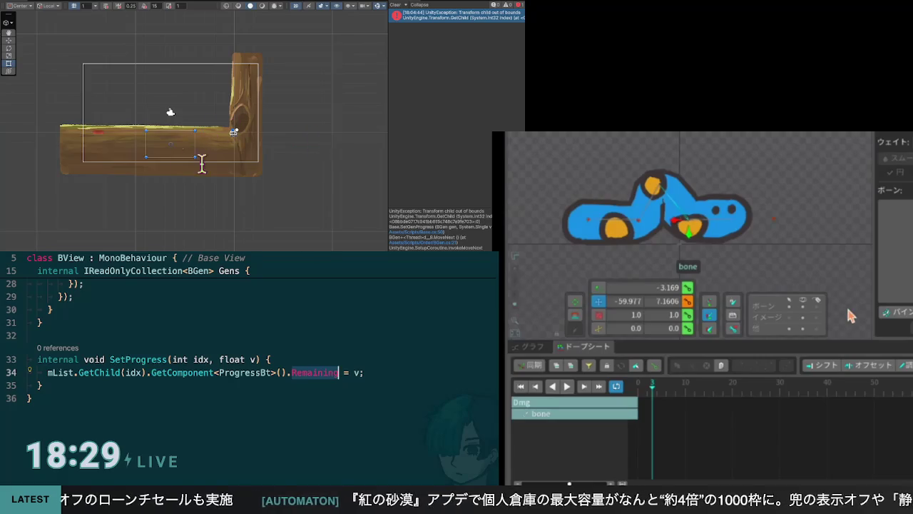
key(Down)
key(Down)
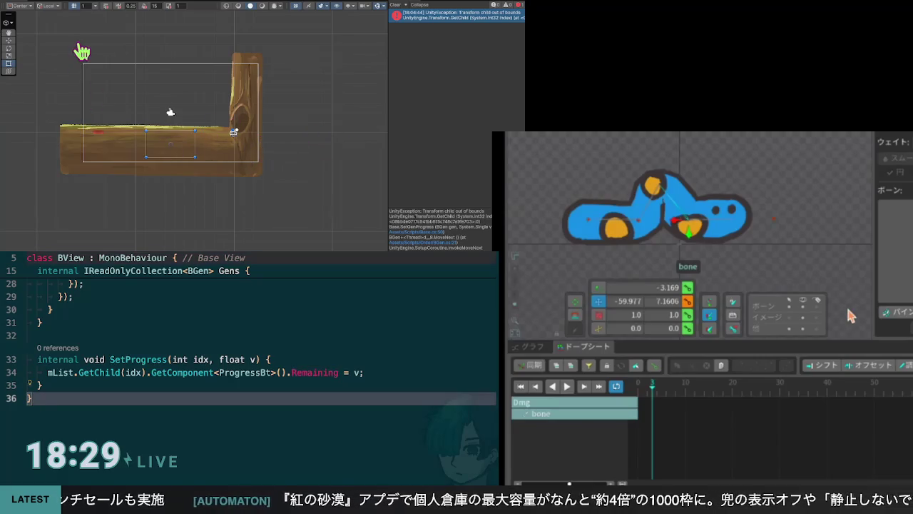
Switch between Gm's Gens declaration and the unfinished BView call on Base line 50
key(ctrl+Tab)
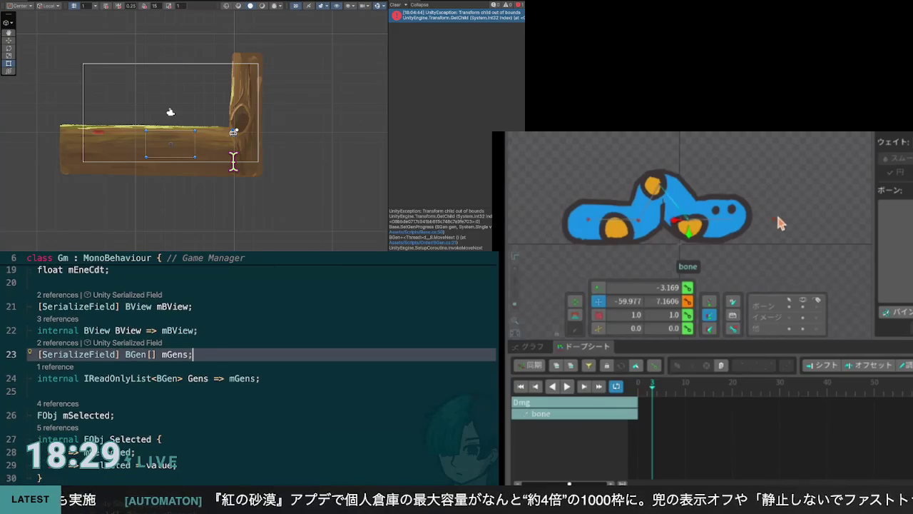
key(ctrl+Tab)
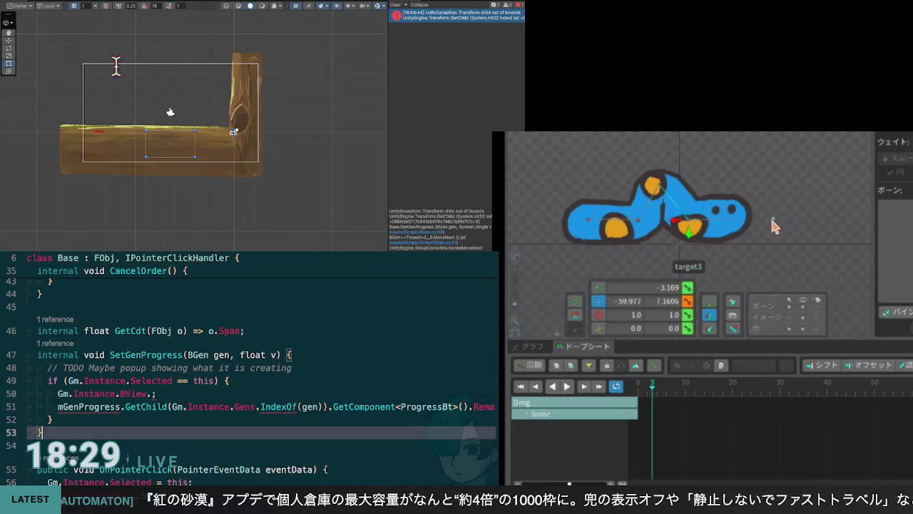
key(Up)
key(Up)
key(Up)
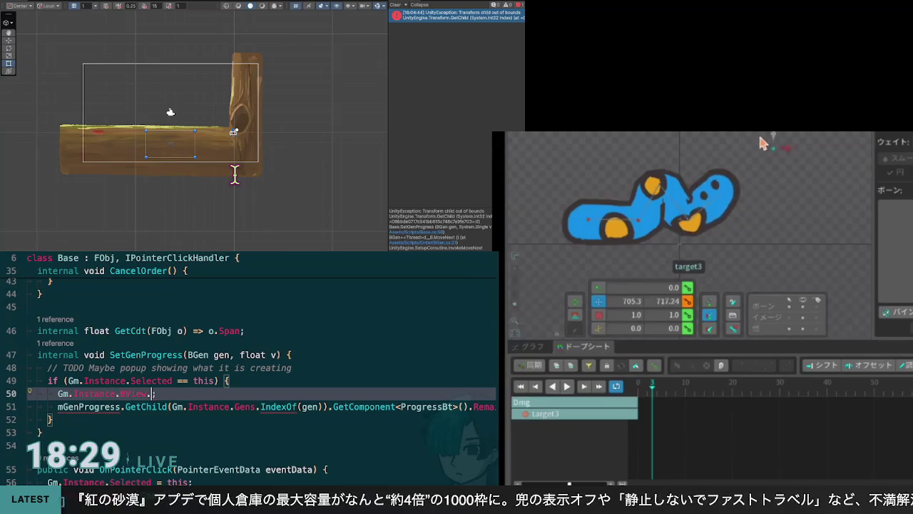
key(ctrl+Tab)
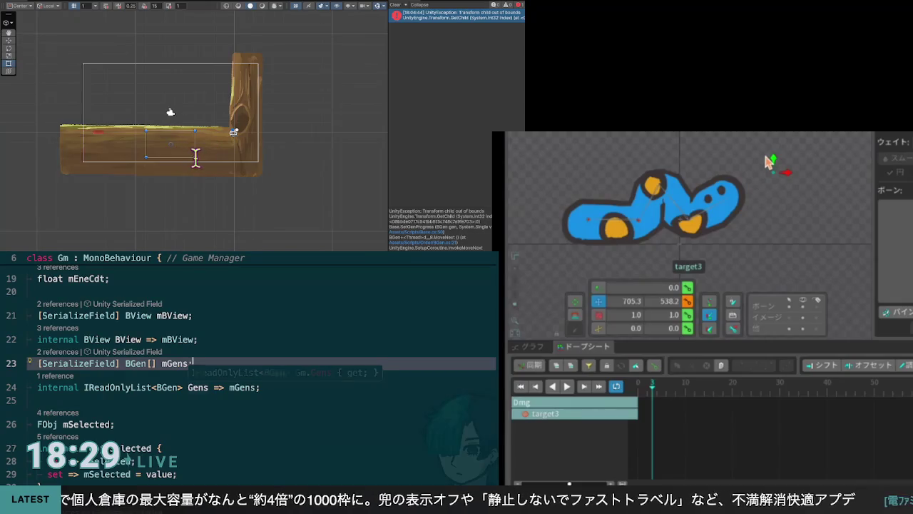
key(ctrl+Tab)
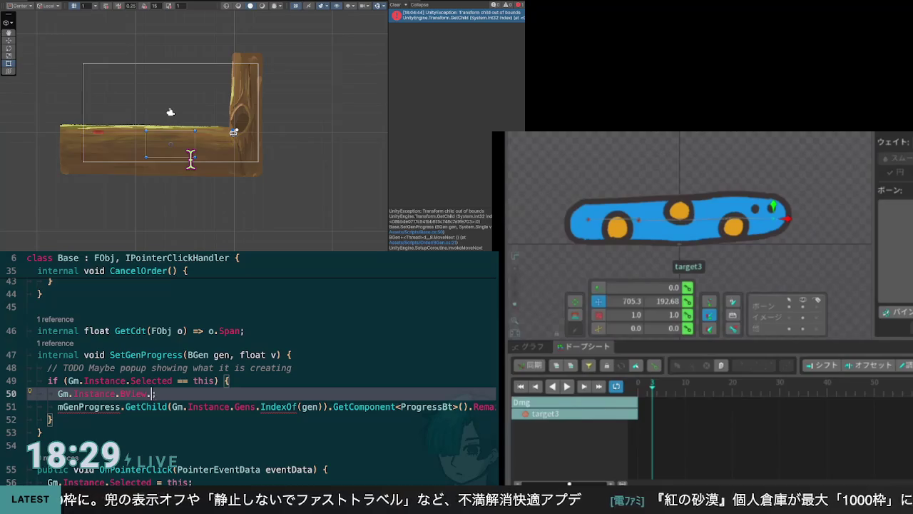
Complete the BView call as SetProgress with the gen's index
text(SetProg)
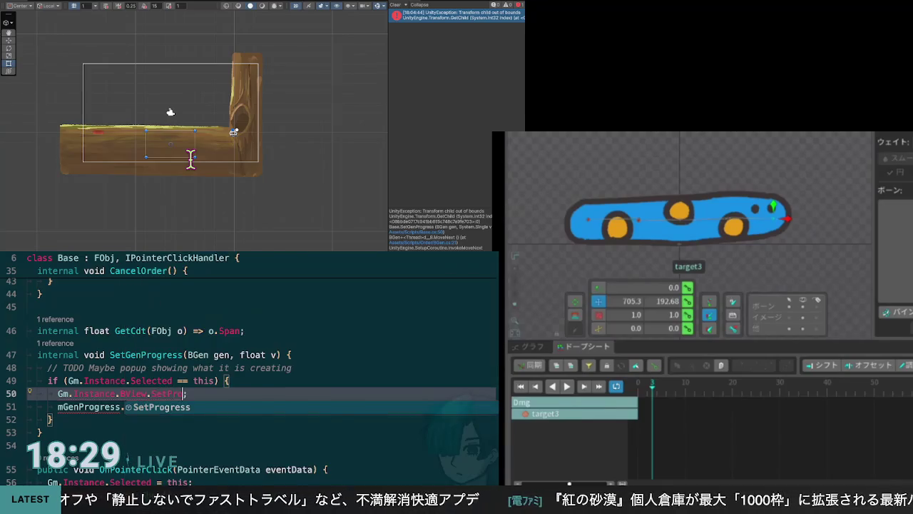
key(Tab)
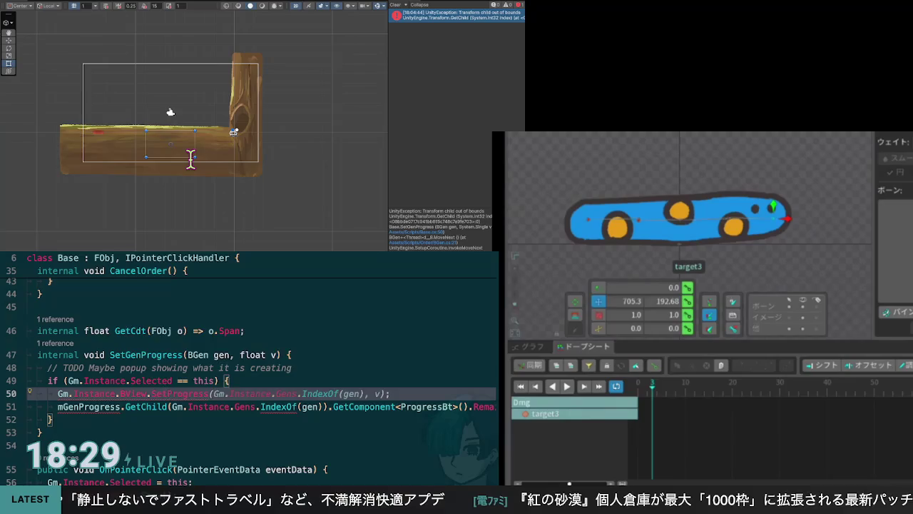
text((G)
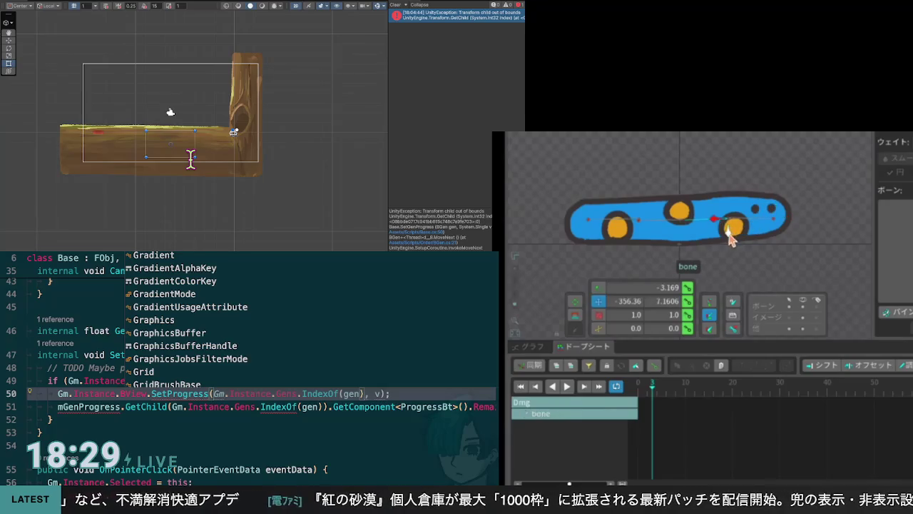
text(m)
Delete the old mGenProgress line below the new SetProgress call
key(Escape)
key(Down)
key(End)
key(shift+Up)
key(BackSpace)
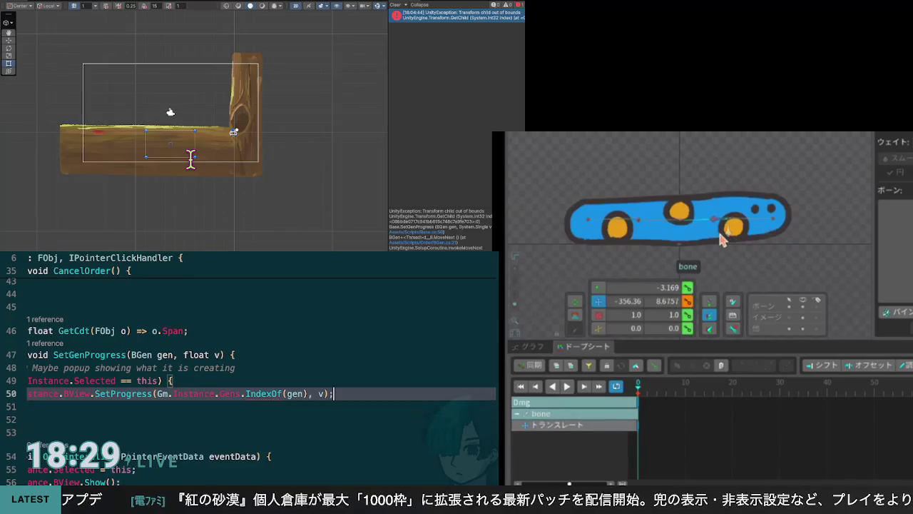
key(Up)
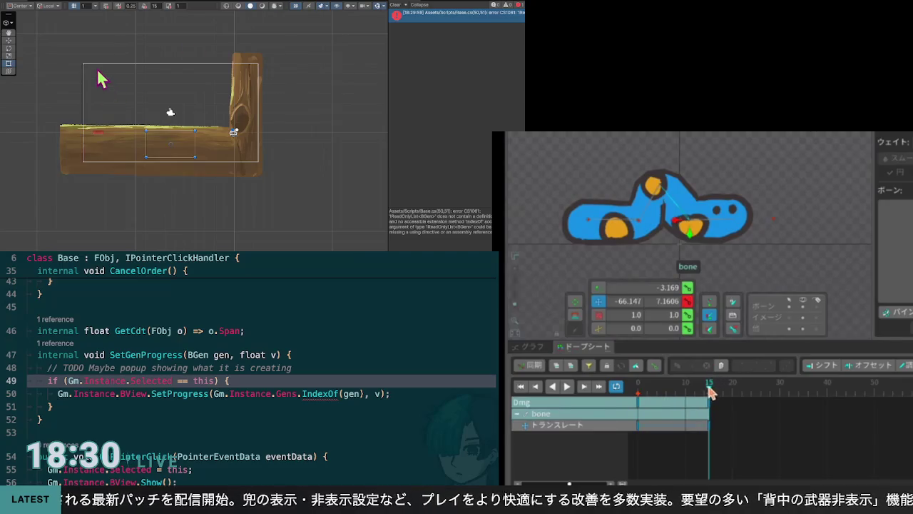
Select the outer panel, then the inner rectangle, then the outer sprite rectangle in the scene
click(229, 147)
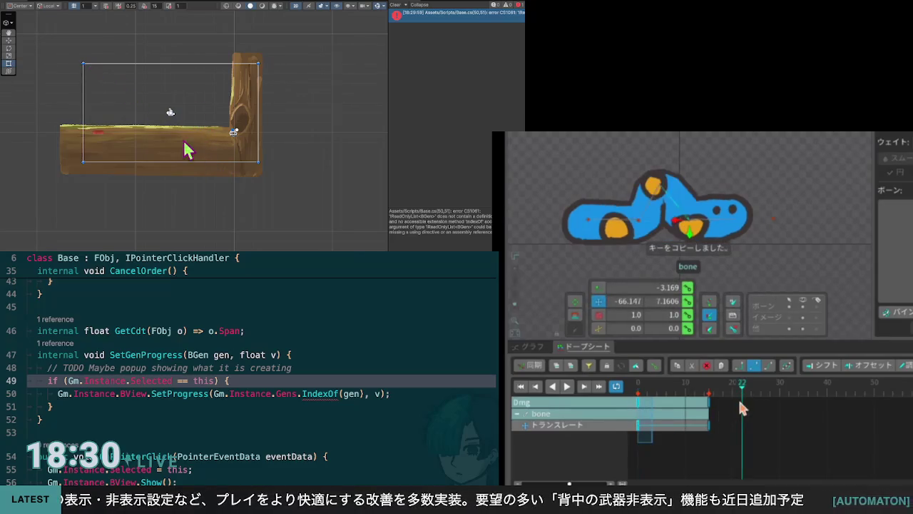
click(80, 46)
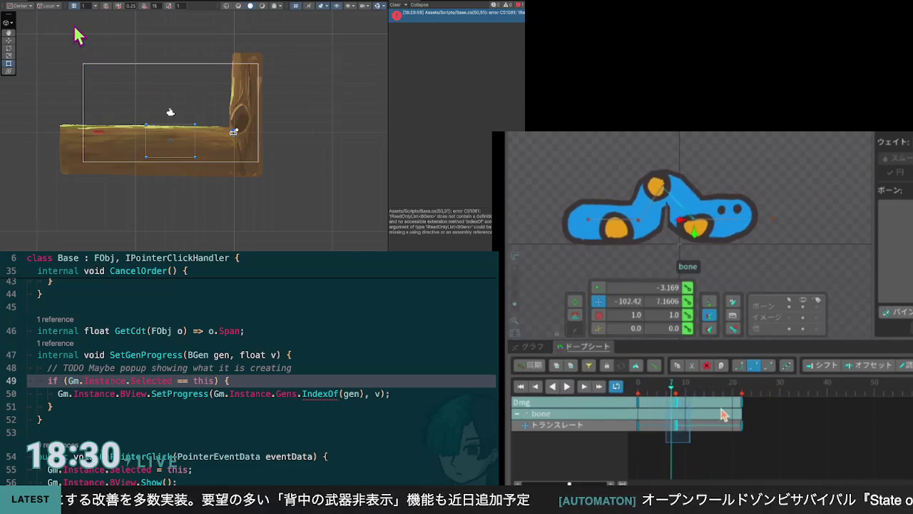
click(187, 134)
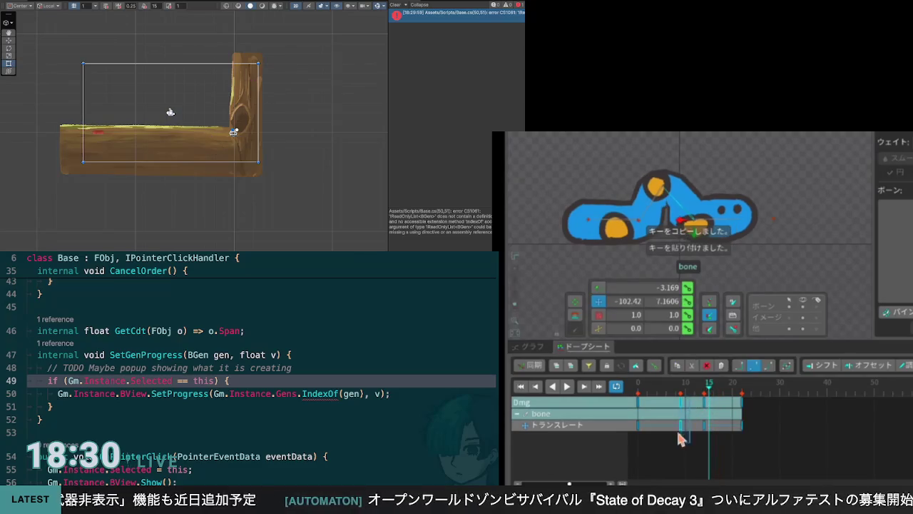
Run the game and jump to the IndexOf line raising compile error CS1061
key(ctrl+p)
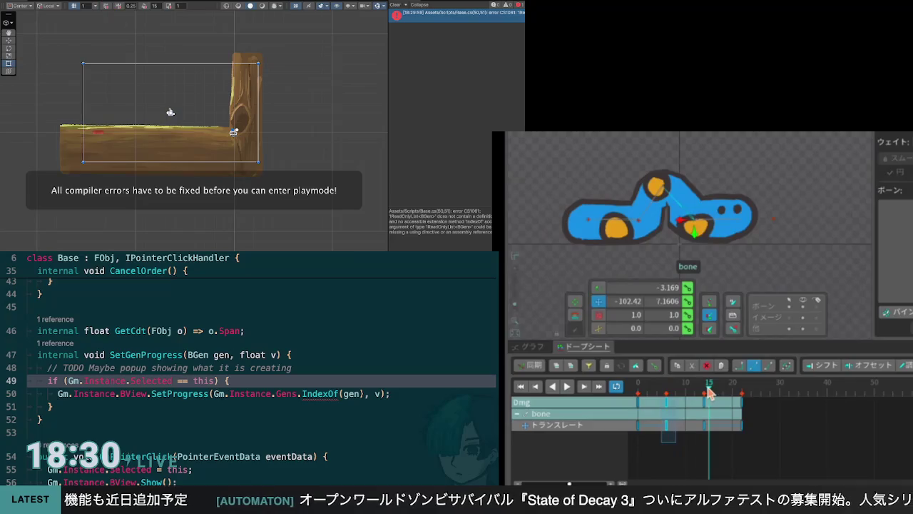
double_click(427, 16)
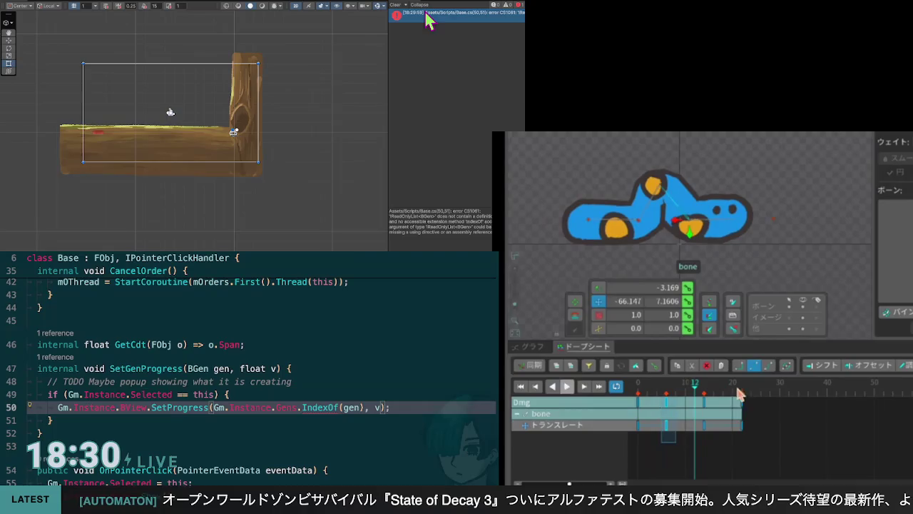
mouse_move(302, 174)
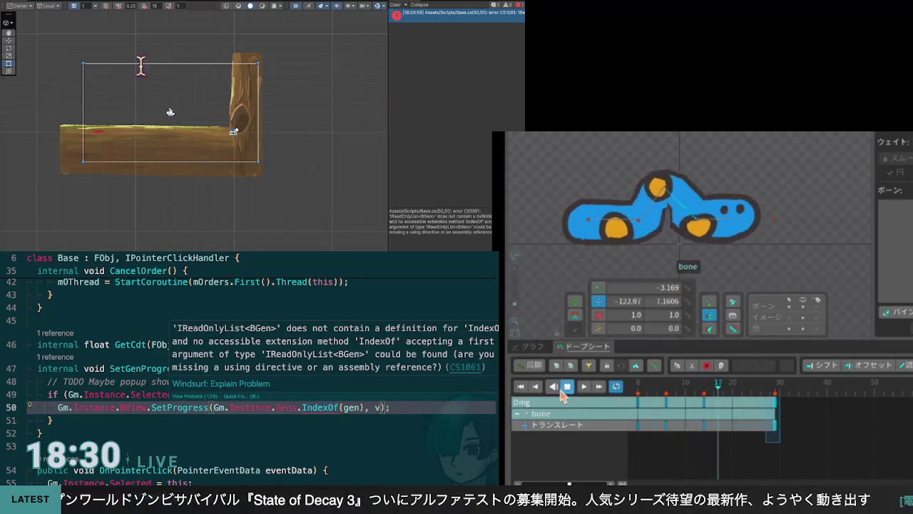
key(ctrl+minus)
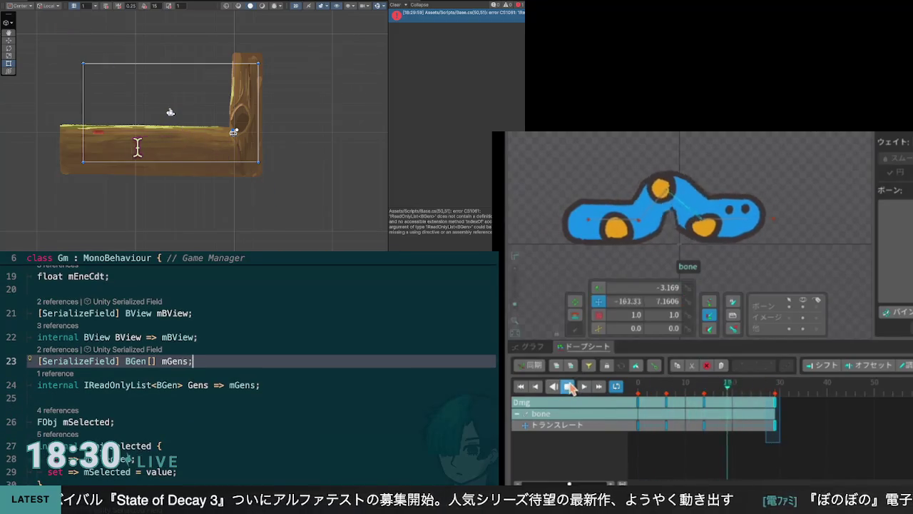
mouse_move(129, 155)
mouse_move(165, 159)
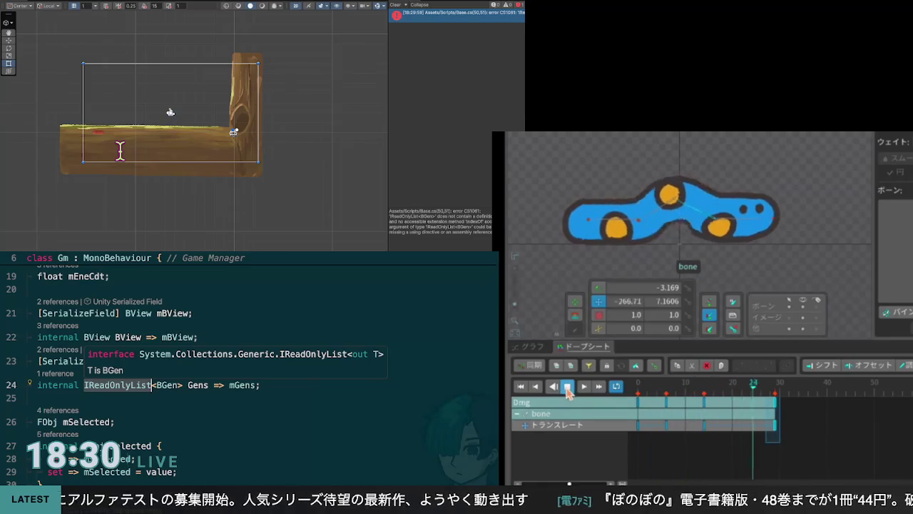
click(156, 174)
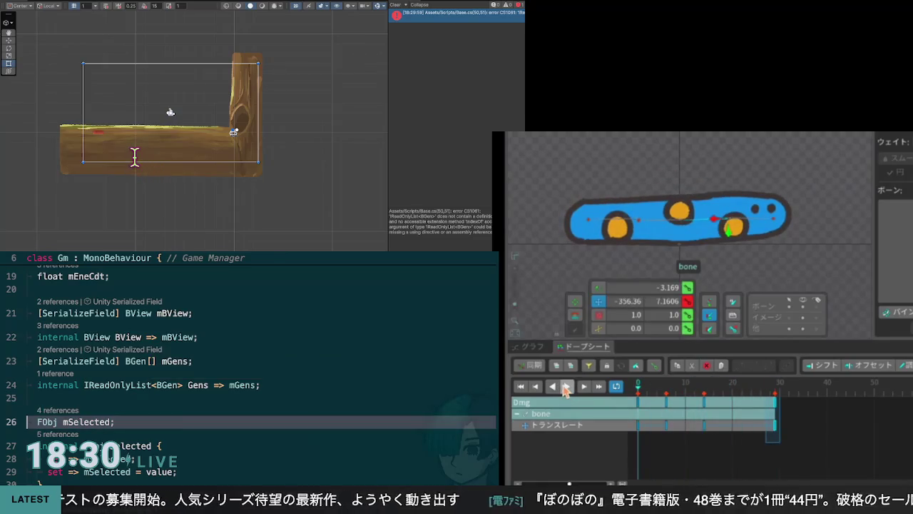
mouse_move(135, 155)
key(ctrl+z)
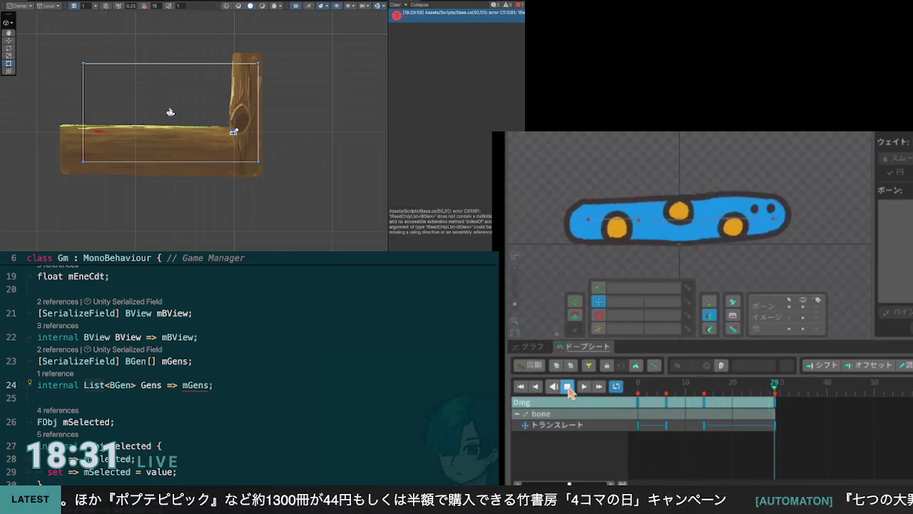
click(567, 387)
click(640, 391)
click(567, 388)
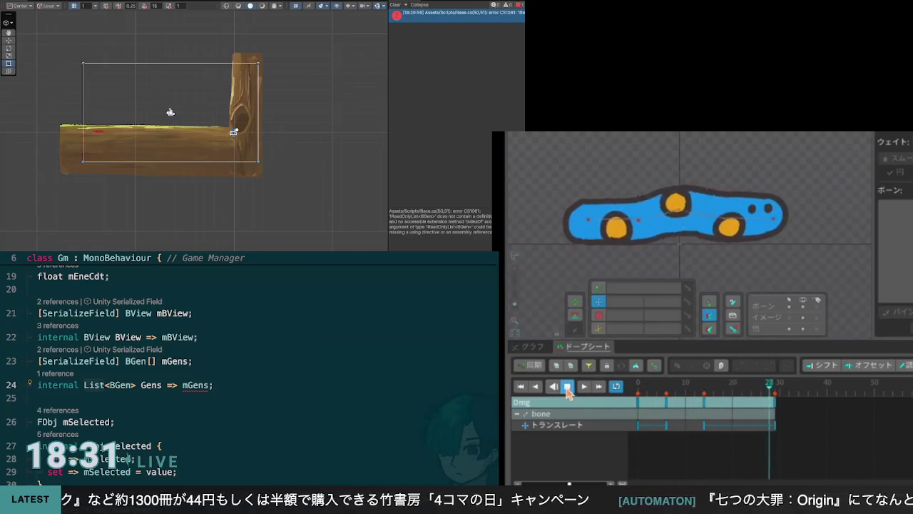
click(567, 388)
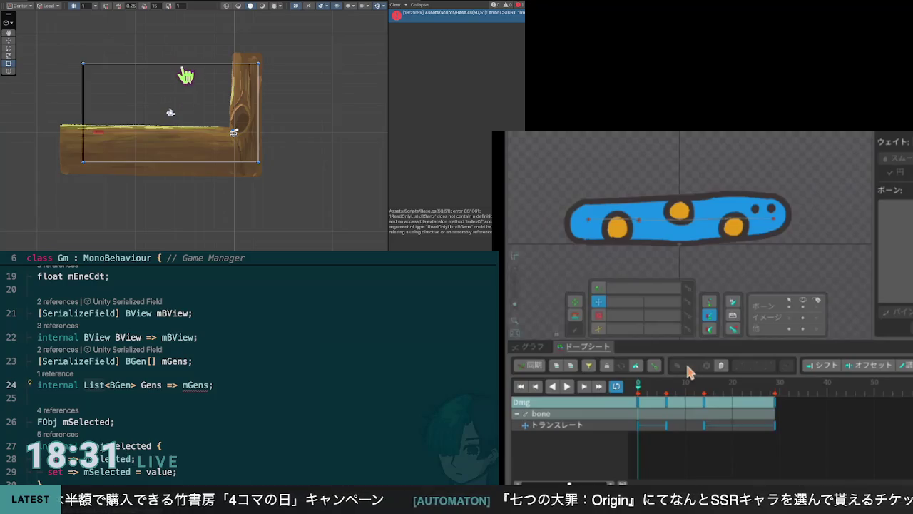
click(567, 386)
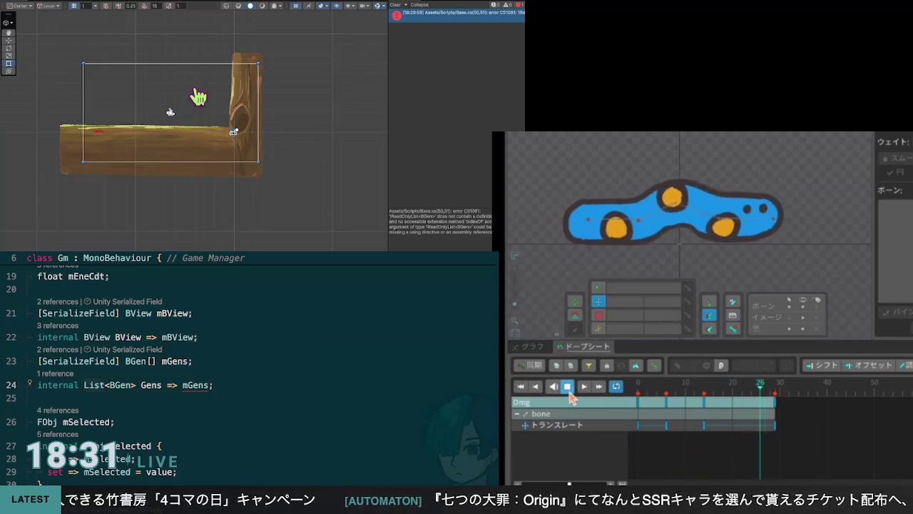
click(566, 388)
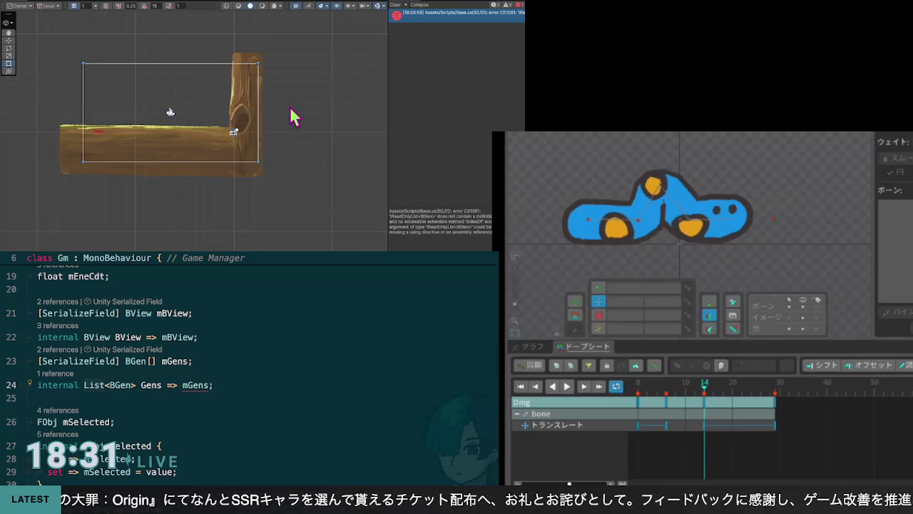
drag(705, 390, 667, 398)
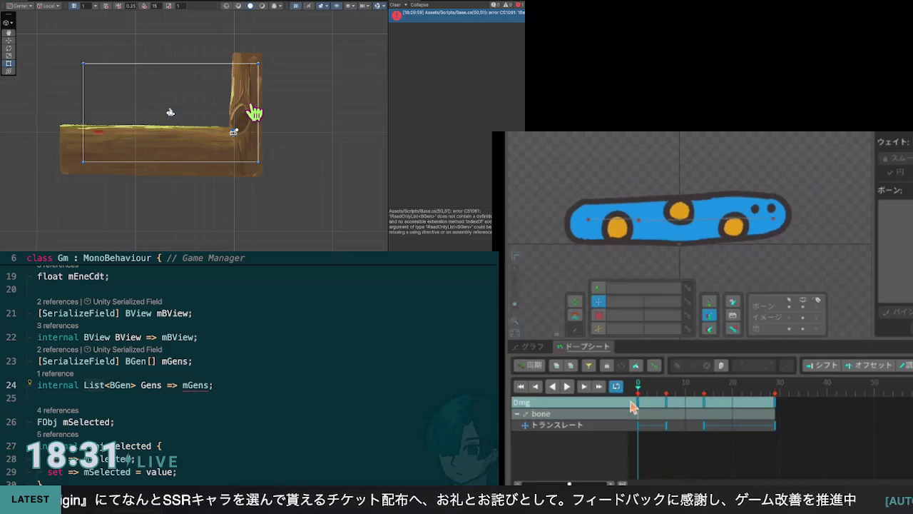
click(567, 386)
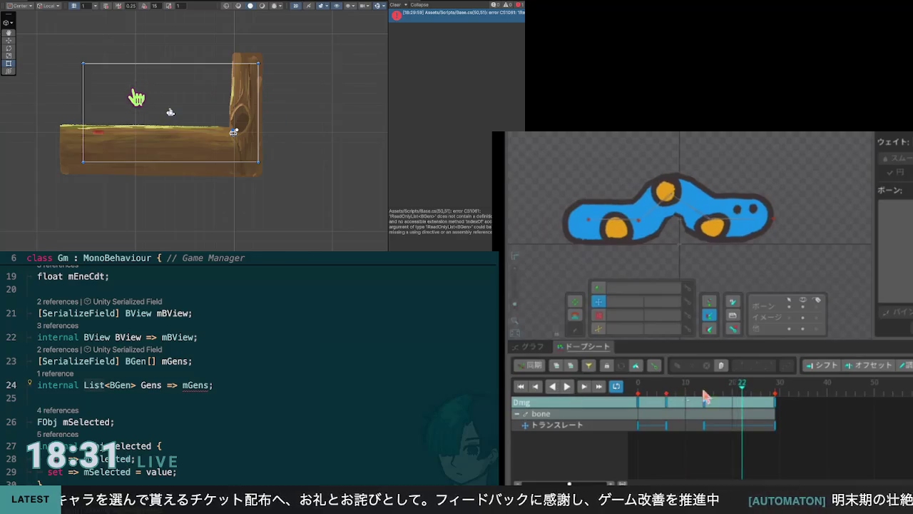
click(568, 387)
click(567, 386)
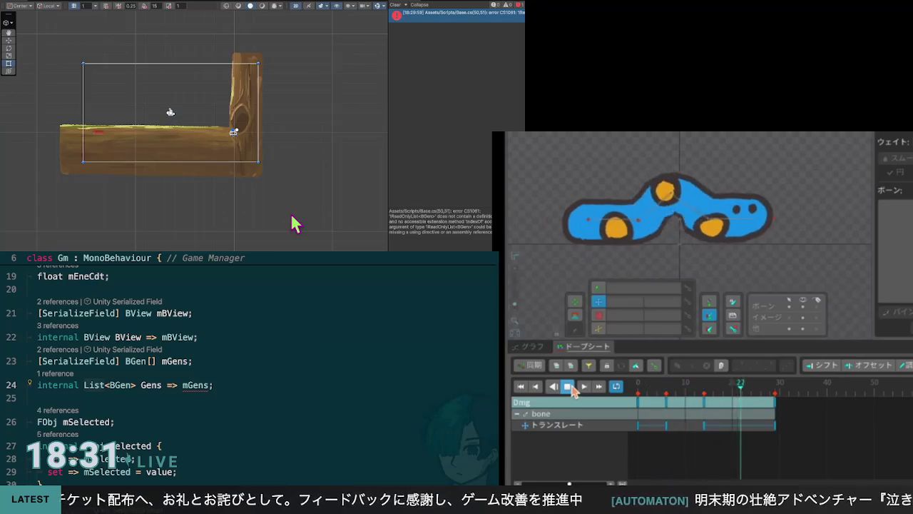
click(568, 387)
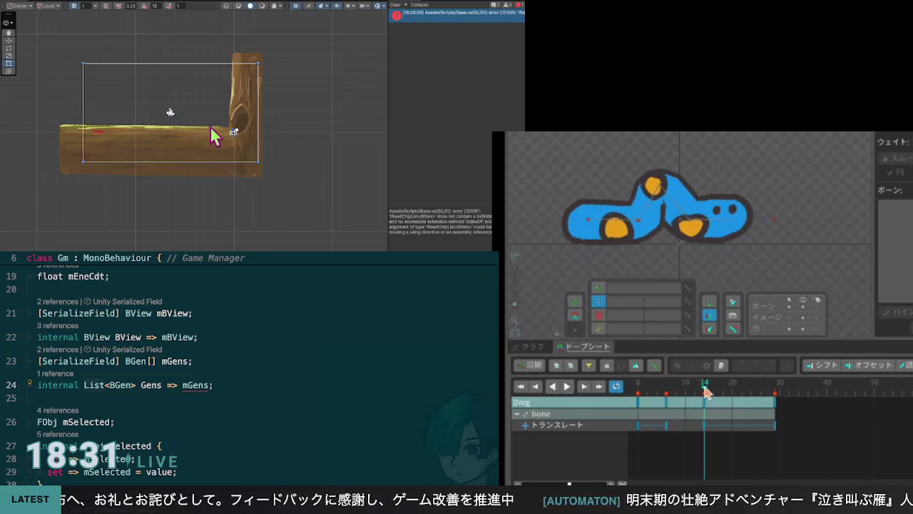
drag(705, 389, 640, 392)
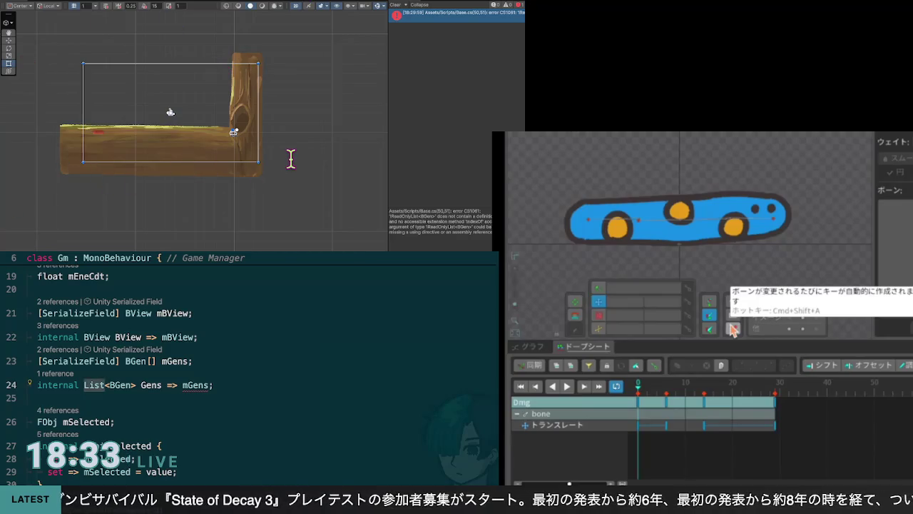
click(213, 385)
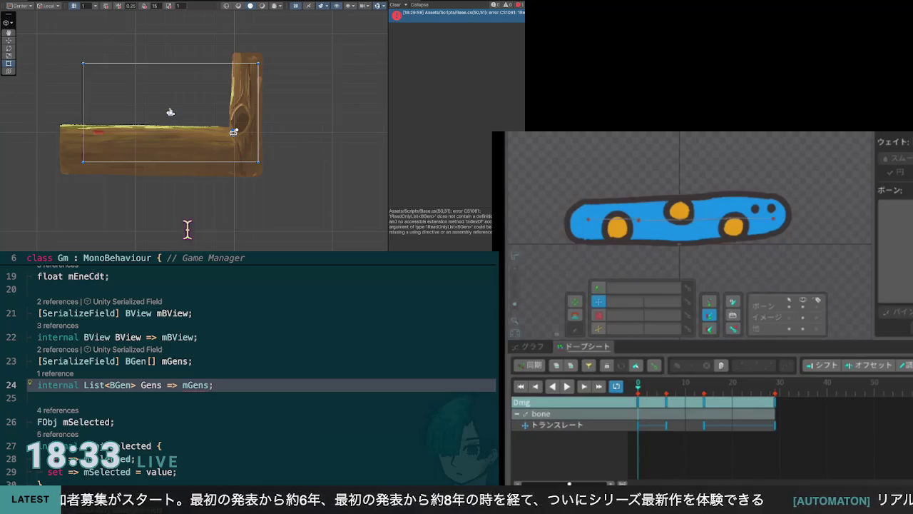
scroll(257, 371, down, 1)
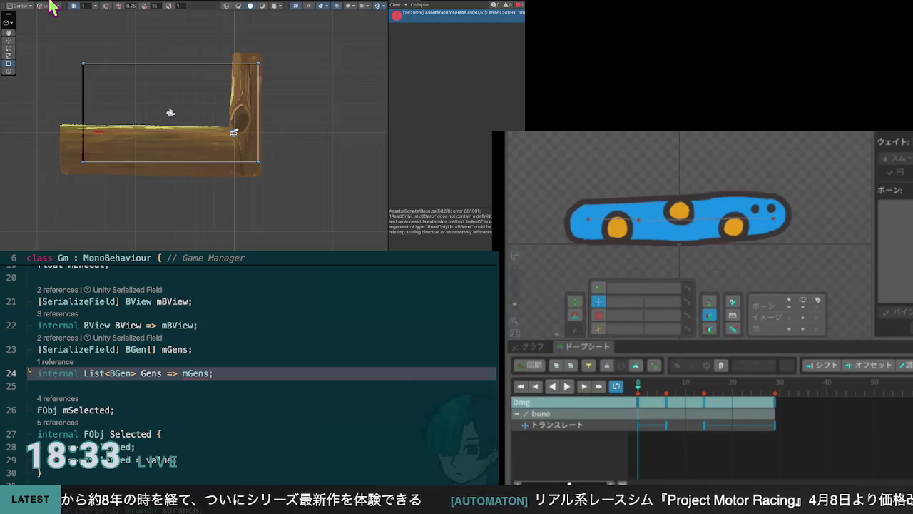
click(517, 413)
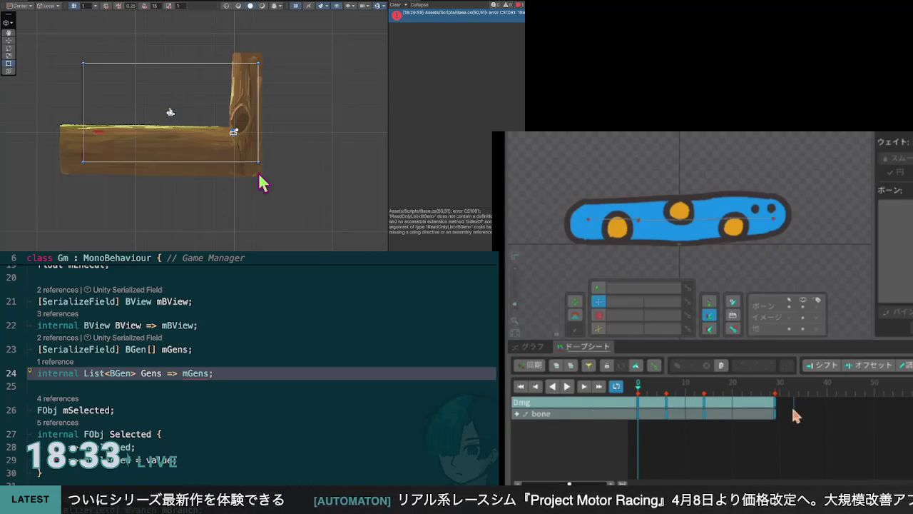
Box-select and delete all Dmg keyframes, then save the project
drag(793, 398, 633, 440)
key(Delete)
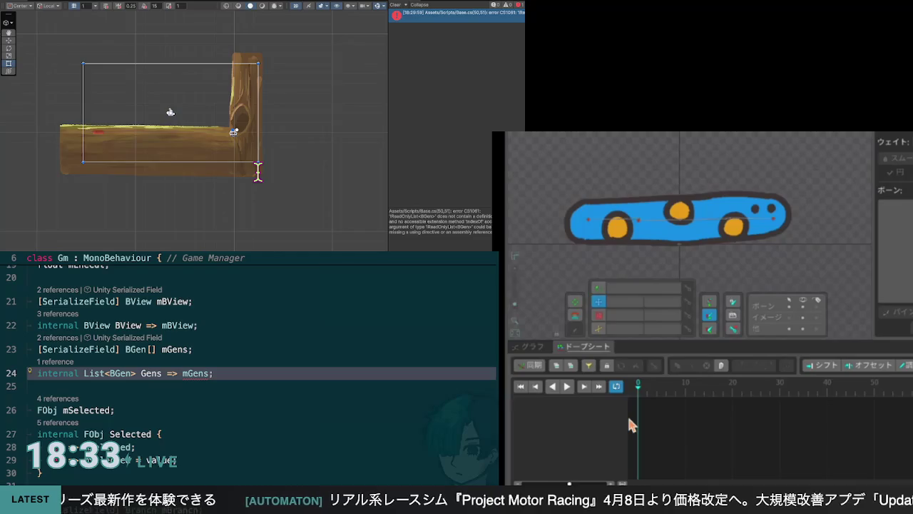
key(ctrl+s)
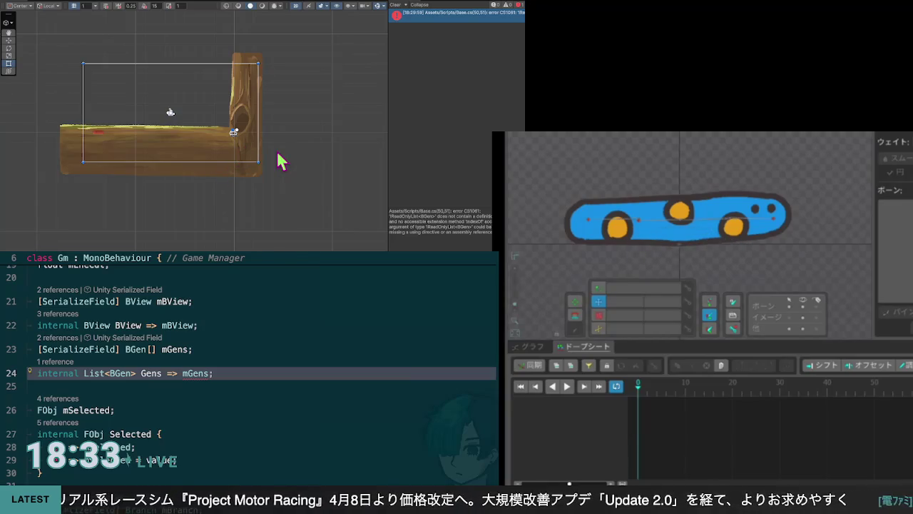
Check the rename dialogs for Attack and Atk2, keeping the name Attack, and save again
key(F2)
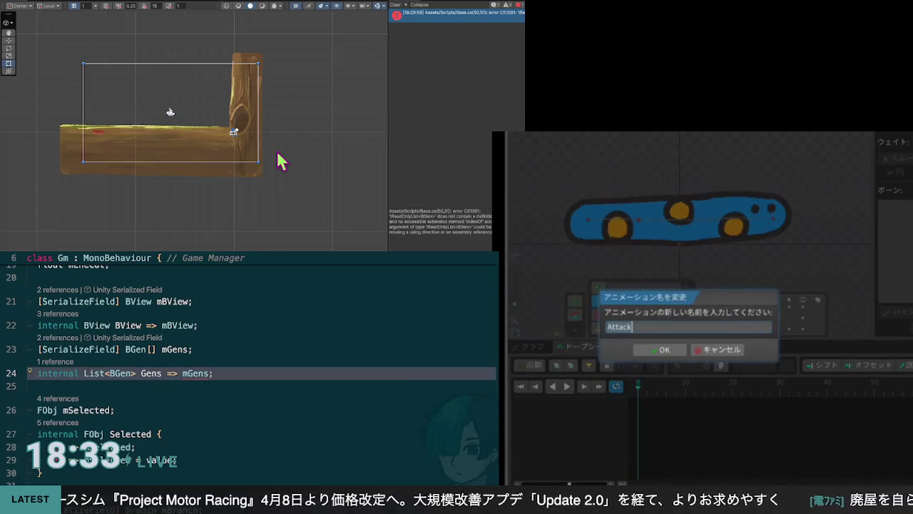
click(730, 349)
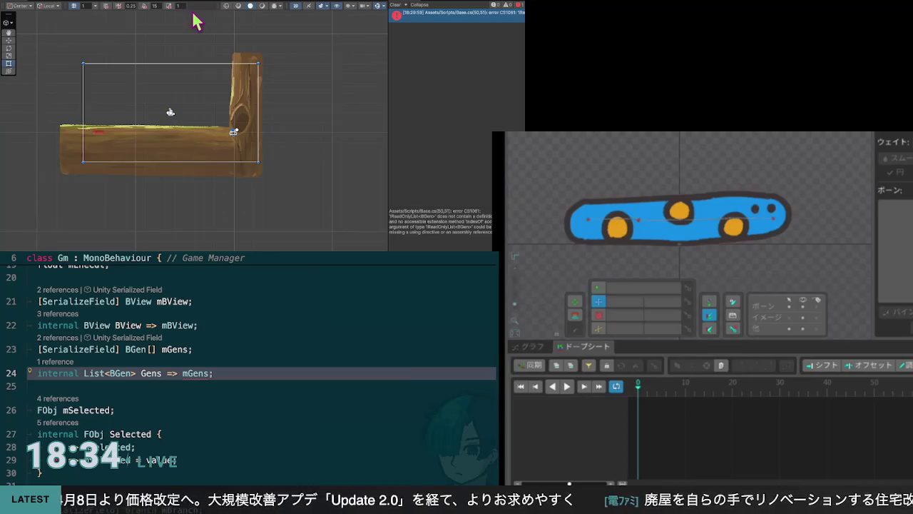
key(Delete)
click(681, 346)
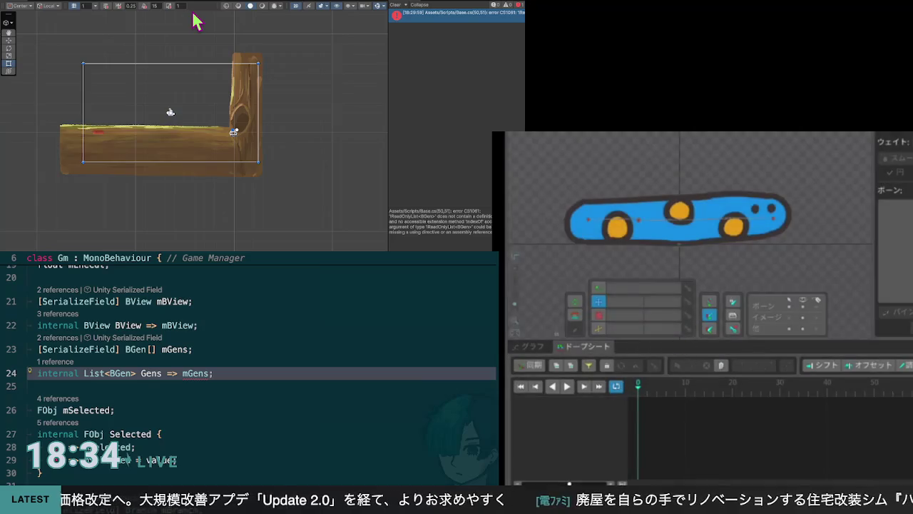
key(F2)
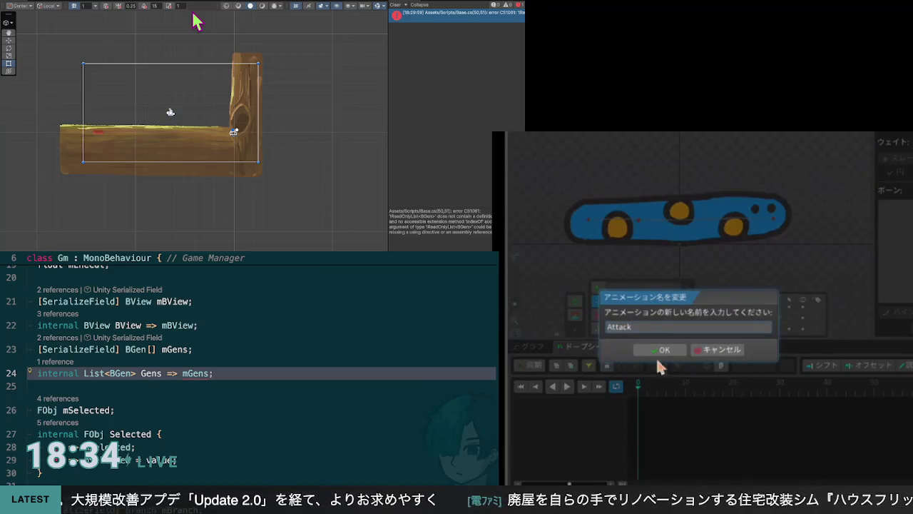
click(661, 351)
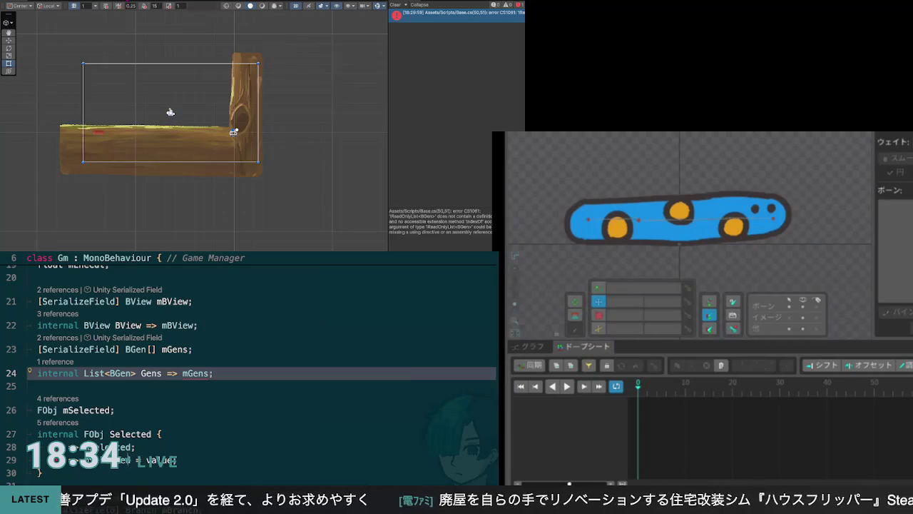
key(ctrl+s)
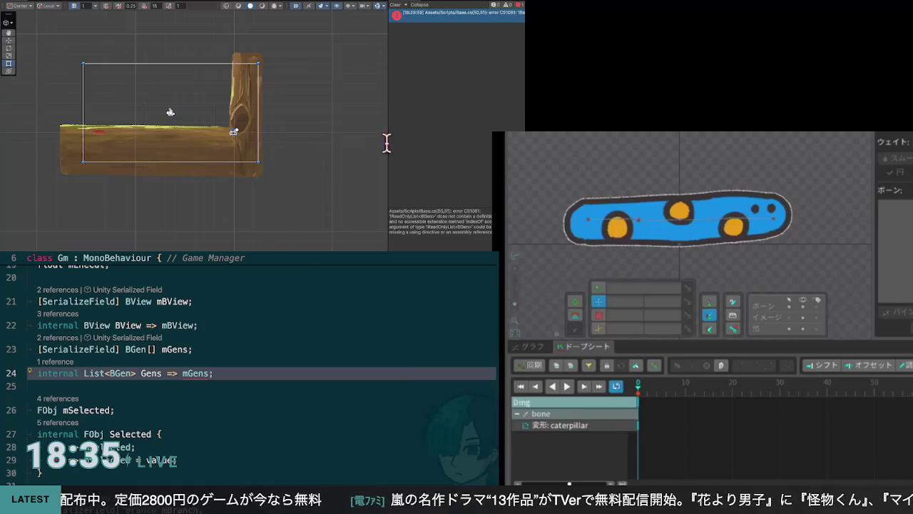
click(640, 391)
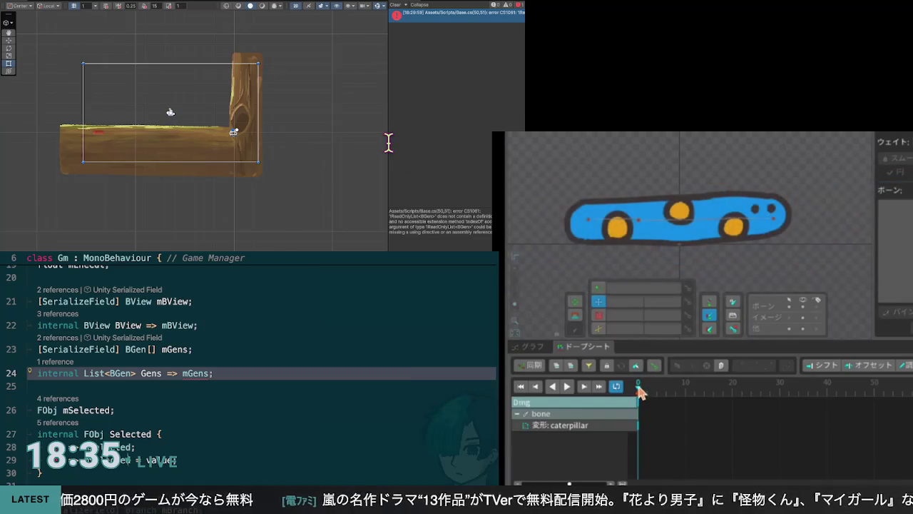
Select the caterpillar attachment and expand the bone track to list its attachment key
mouse_move(640, 391)
mouse_down()
mouse_move(692, 397)
mouse_move(701, 411)
mouse_move(640, 405)
mouse_up()
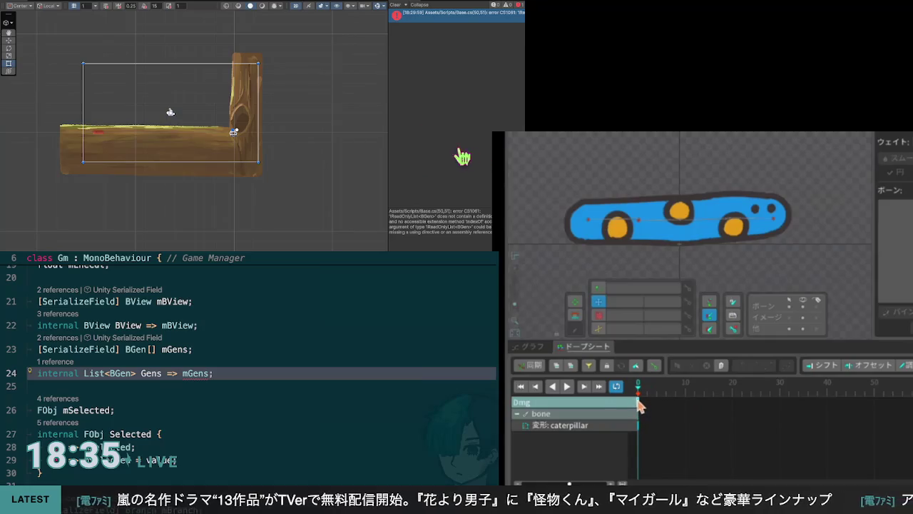
click(682, 239)
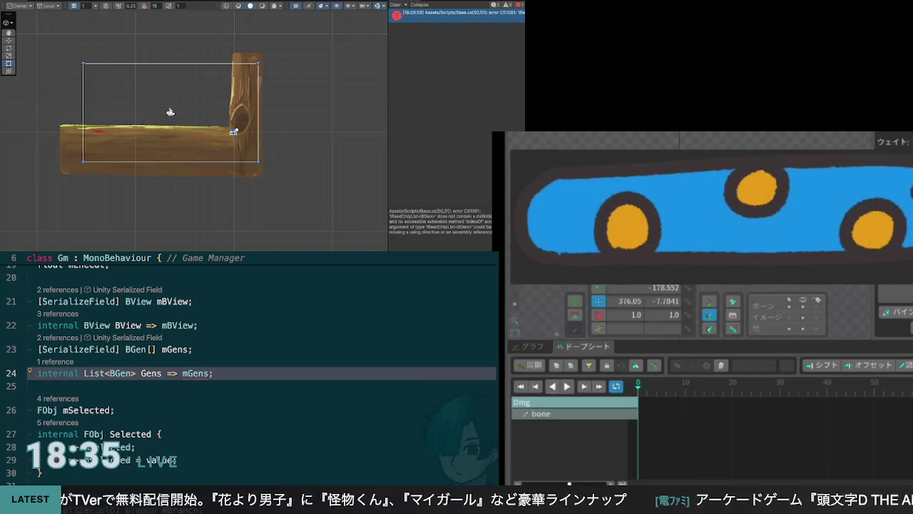
key(Down)
key(Down)
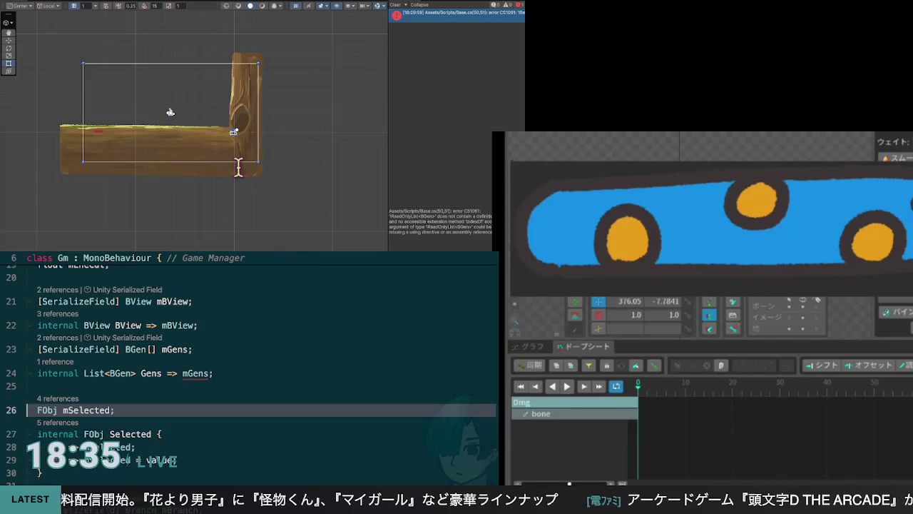
click(637, 410)
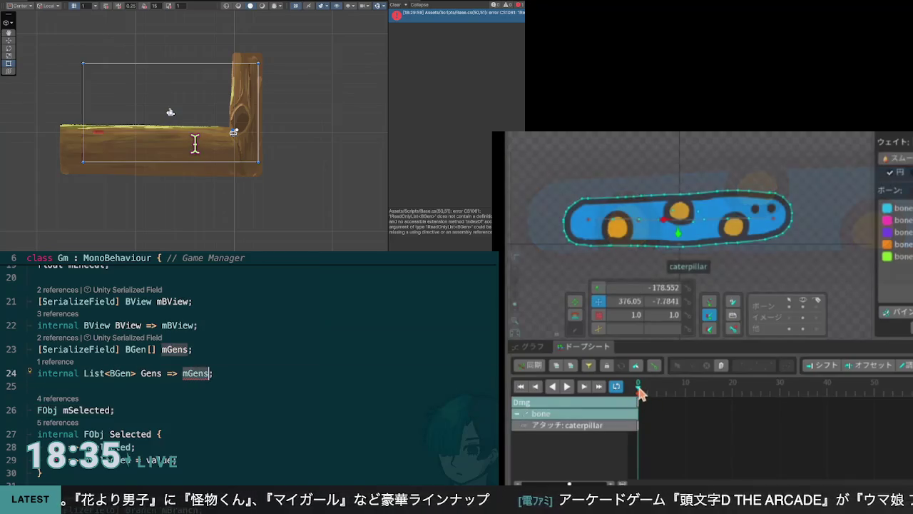
mouse_move(639, 396)
mouse_down()
mouse_move(657, 396)
mouse_move(636, 401)
mouse_up()
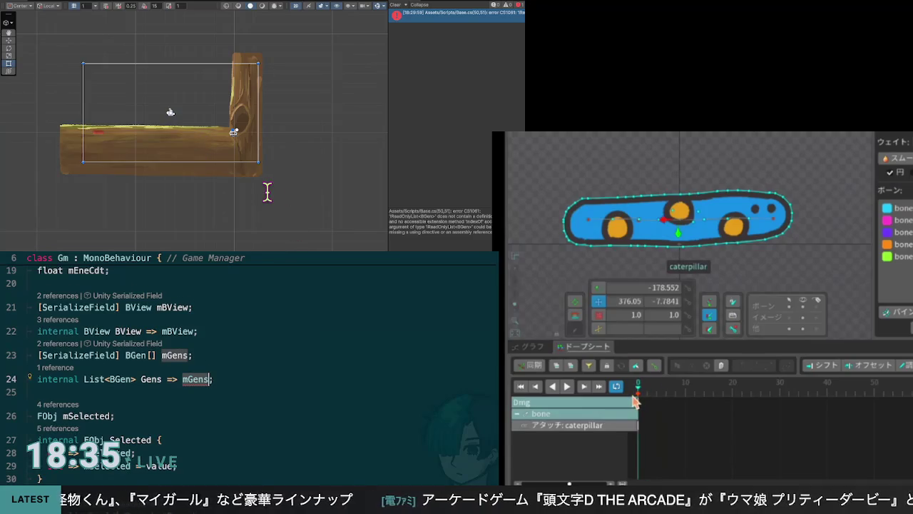
key(BackSpace)
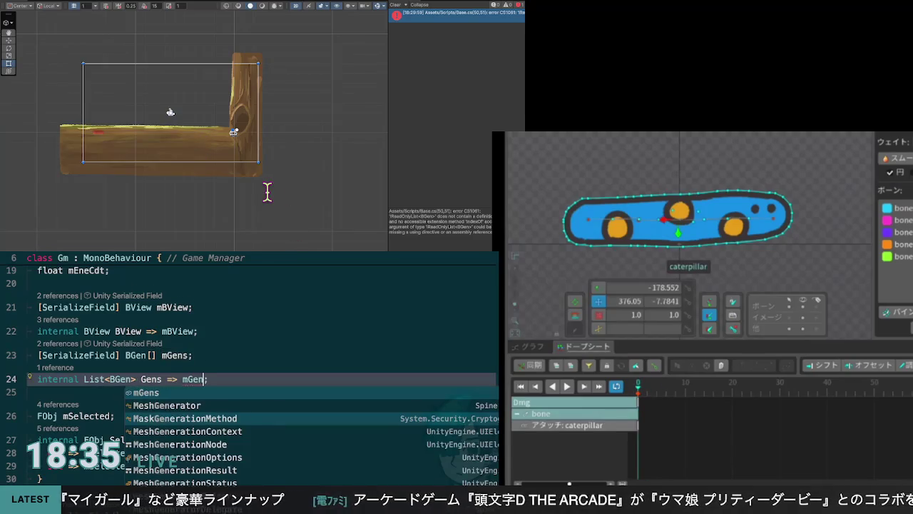
Open the caterpillar's Slot Color Settings, move the dialog aside, and brighten the tint to bright blue
double_click(635, 401)
mouse_move(749, 198)
mouse_down()
mouse_move(846, 209)
mouse_move(912, 184)
mouse_up()
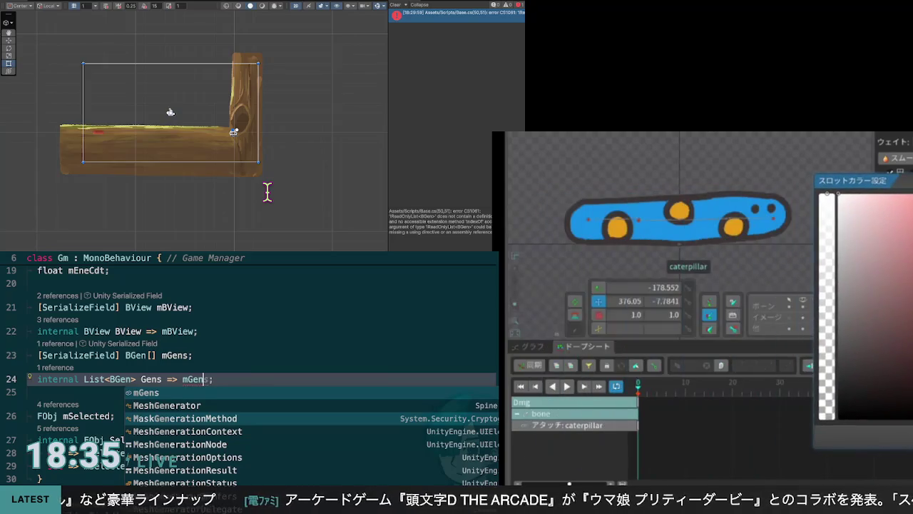
text(.ToList())
mouse_move(881, 300)
mouse_down()
mouse_move(862, 222)
mouse_move(911, 203)
mouse_move(912, 232)
mouse_up()
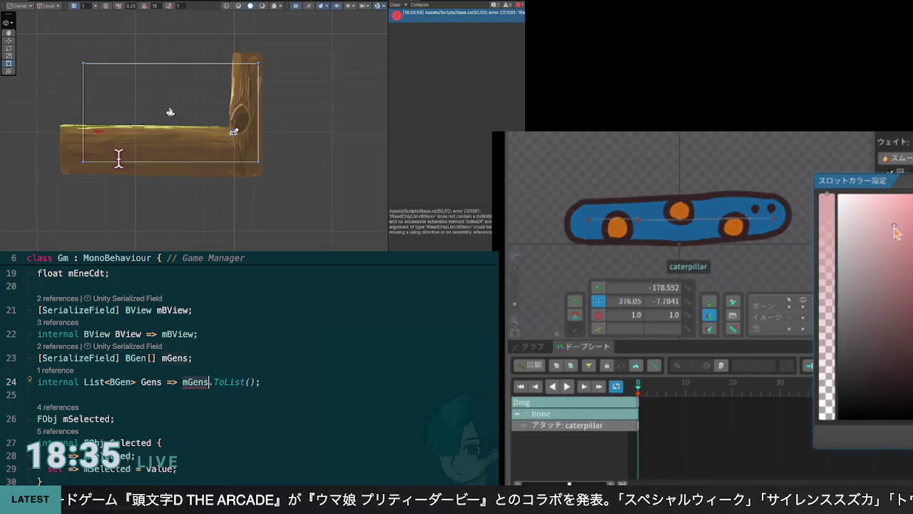
Change line 24's Gens type from List to IReadOnlyCollection, then jump to the IndexOf error in Base.cs
key(Delete)
key(Delete)
key(Delete)
click(92, 151)
double_click(91, 151)
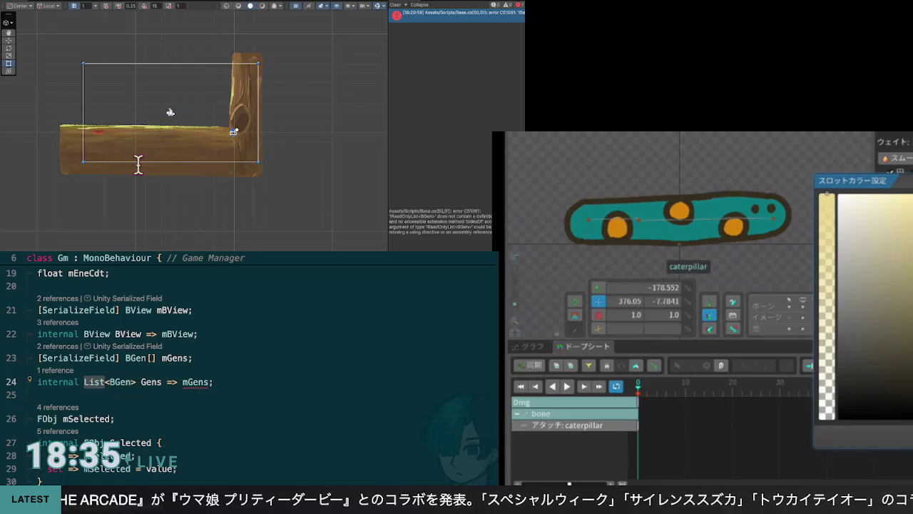
text(IRead)
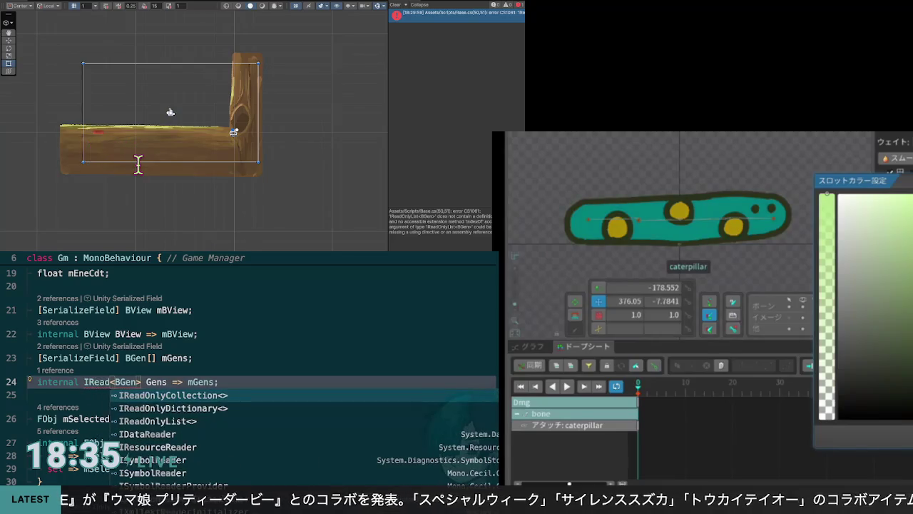
text(Only)
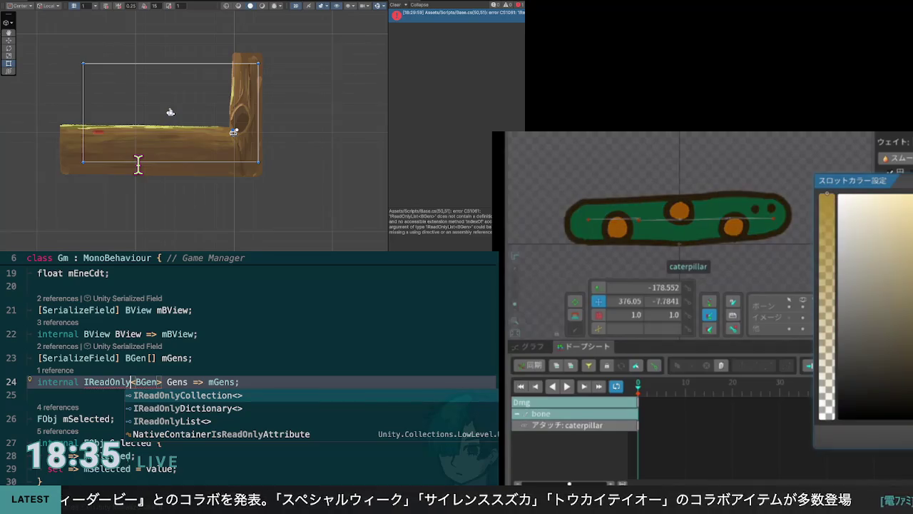
key(Tab)
key(Down)
key(Down)
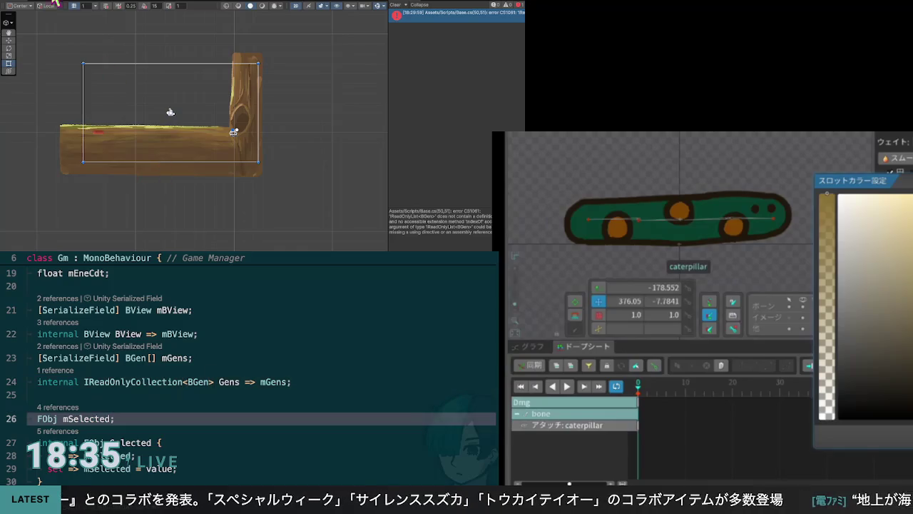
key(ctrl+minus)
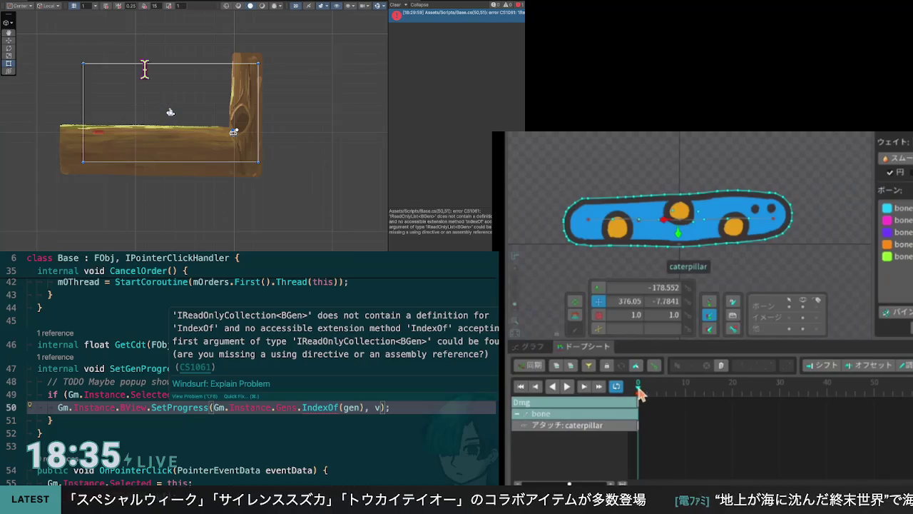
Finish keying the caterpillar's tint near frame 7, scrub back to frame 3, and select the frame-0 key
key(ctrl+shift+minus)
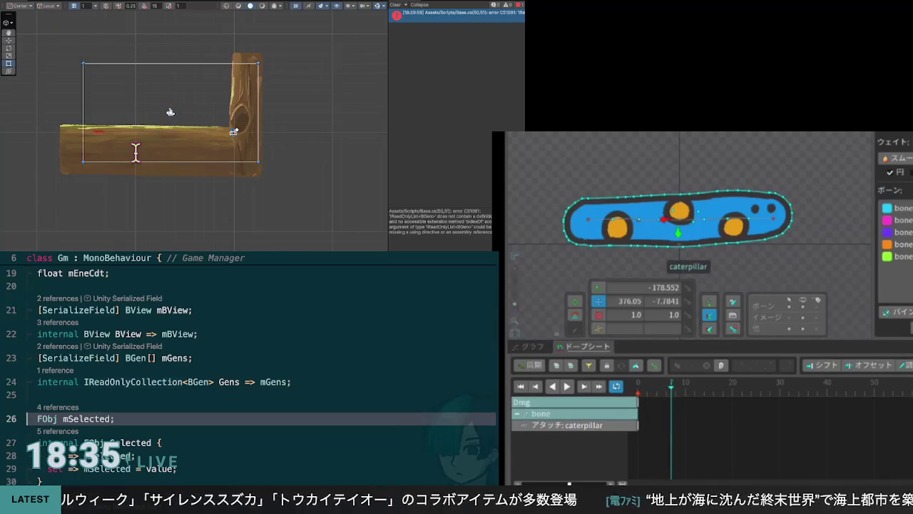
click(84, 382)
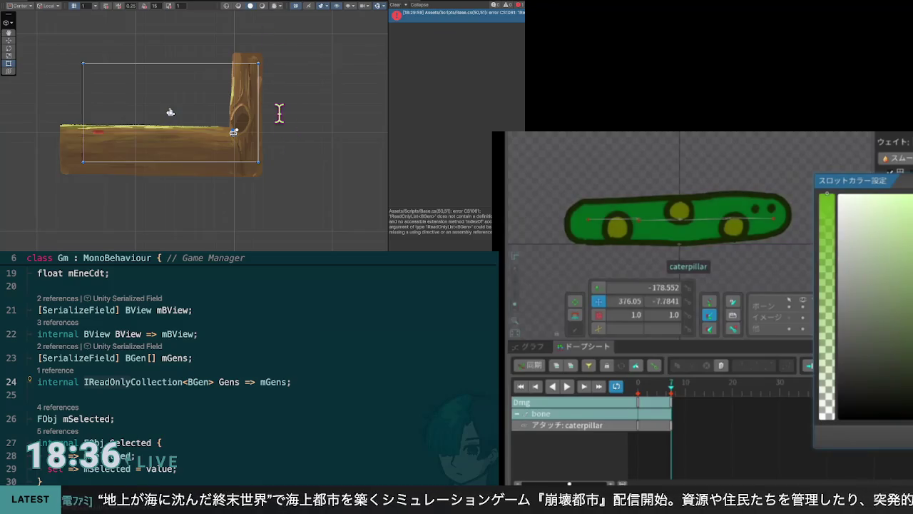
key(Escape)
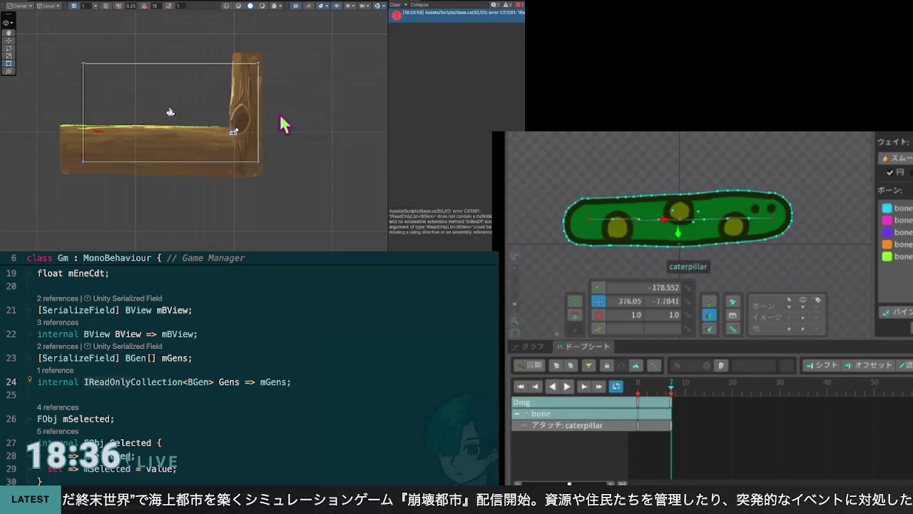
mouse_move(672, 393)
mouse_down()
mouse_move(654, 392)
mouse_move(668, 397)
mouse_up()
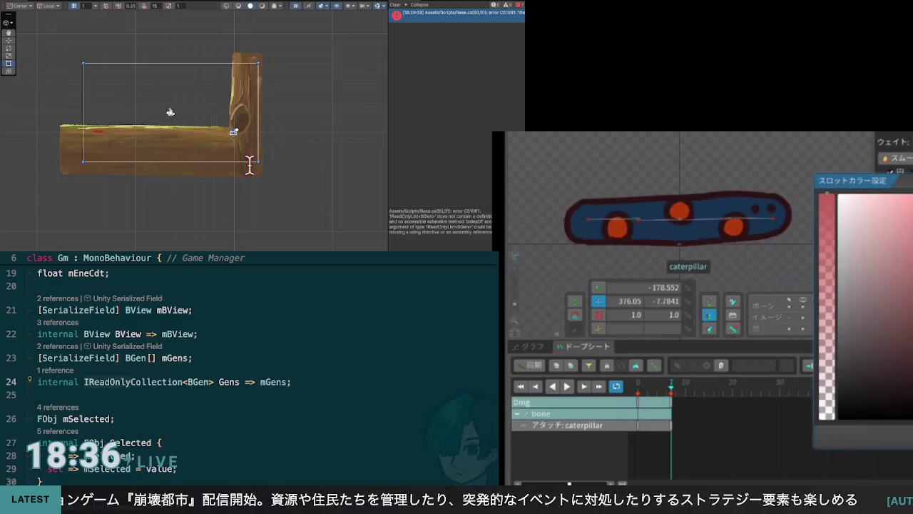
key(Return)
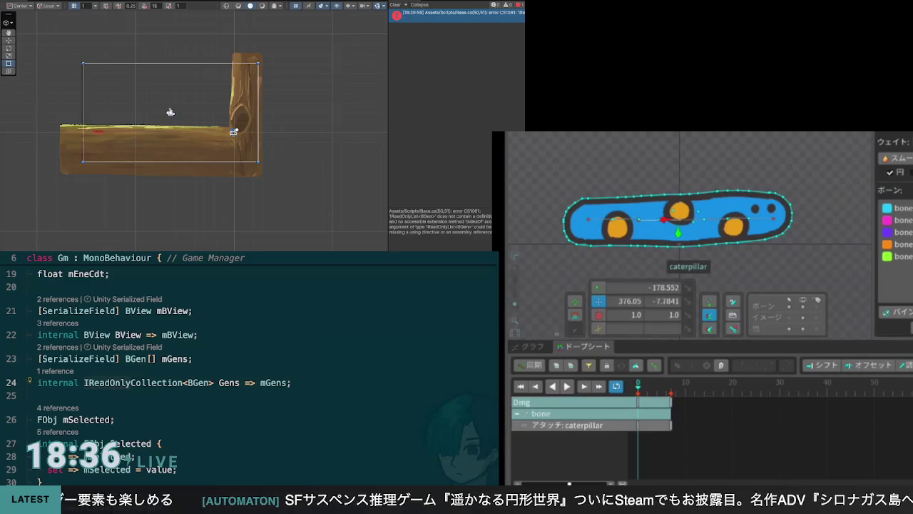
click(637, 425)
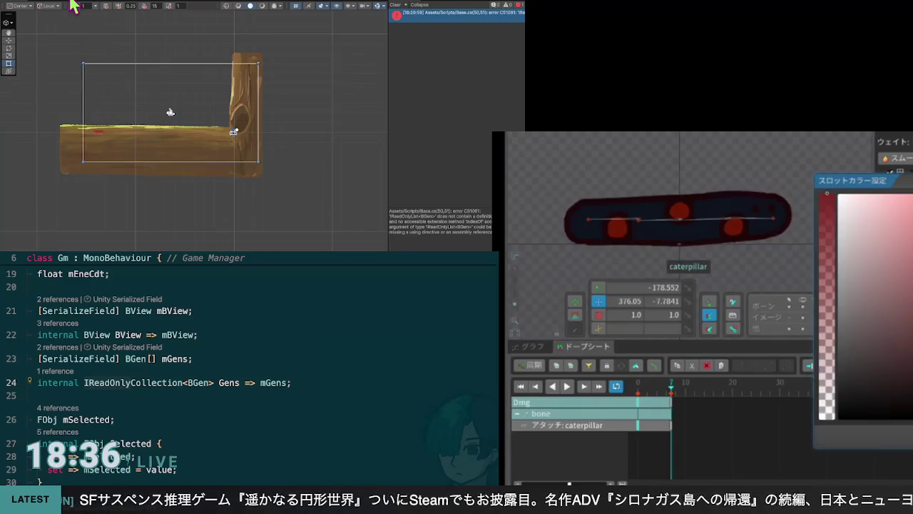
Keep the green tint, box-select the Dopesheet keys, and play Dmg from frame 6
key(Escape)
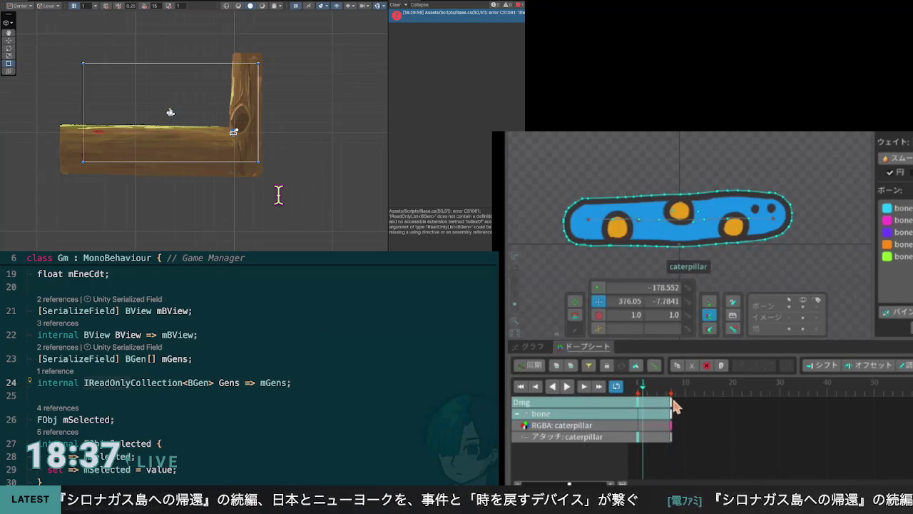
drag(647, 431, 675, 432)
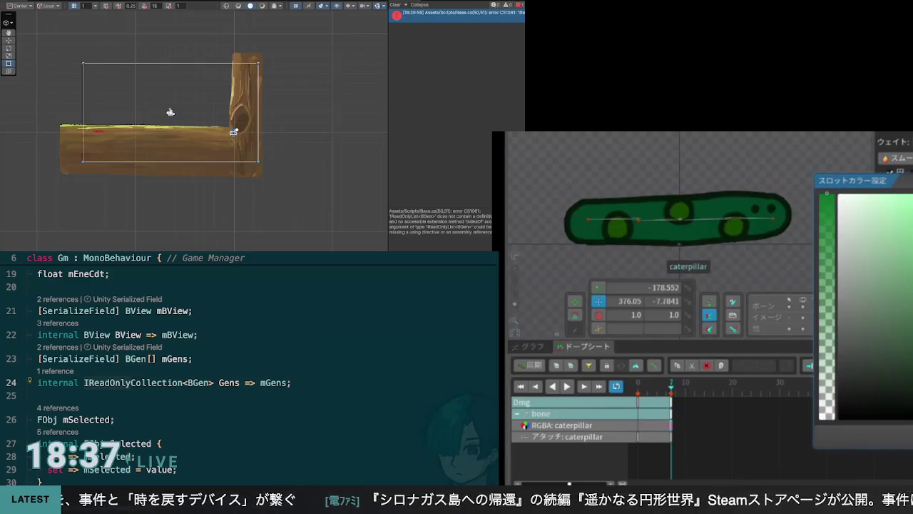
key(Return)
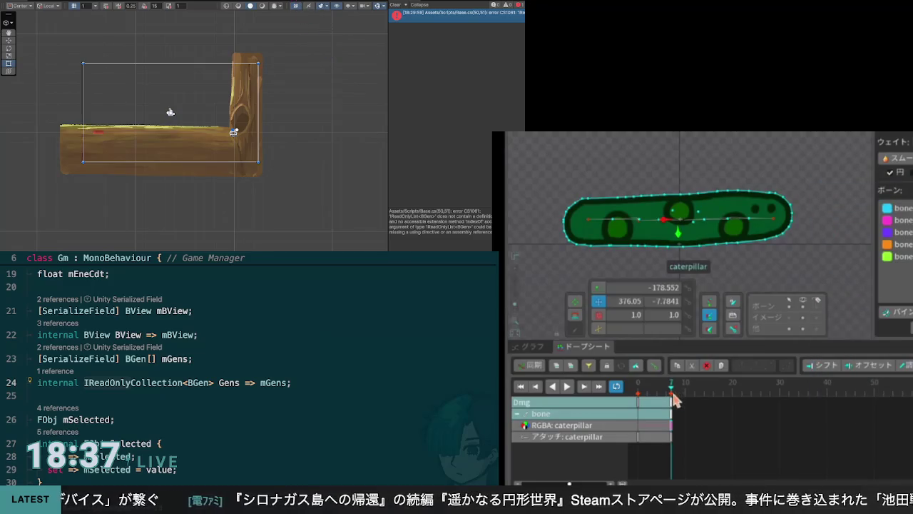
drag(673, 395, 668, 392)
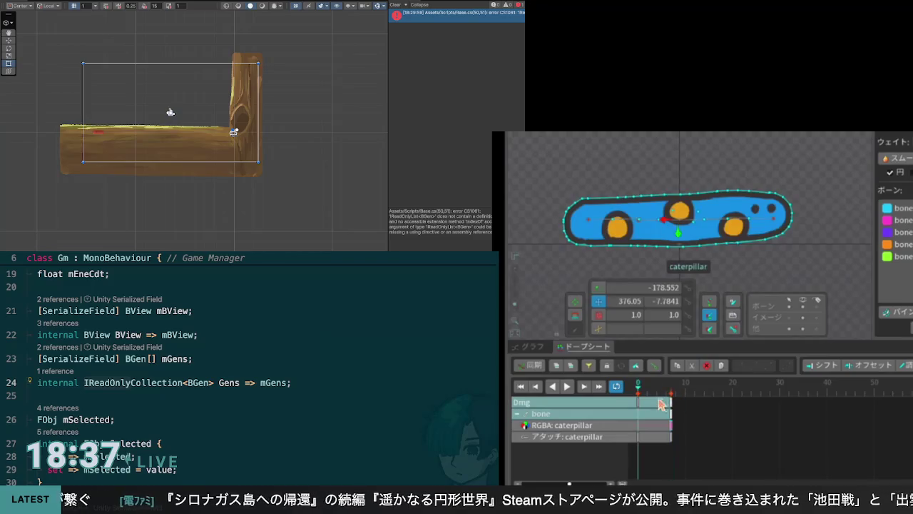
key(Escape)
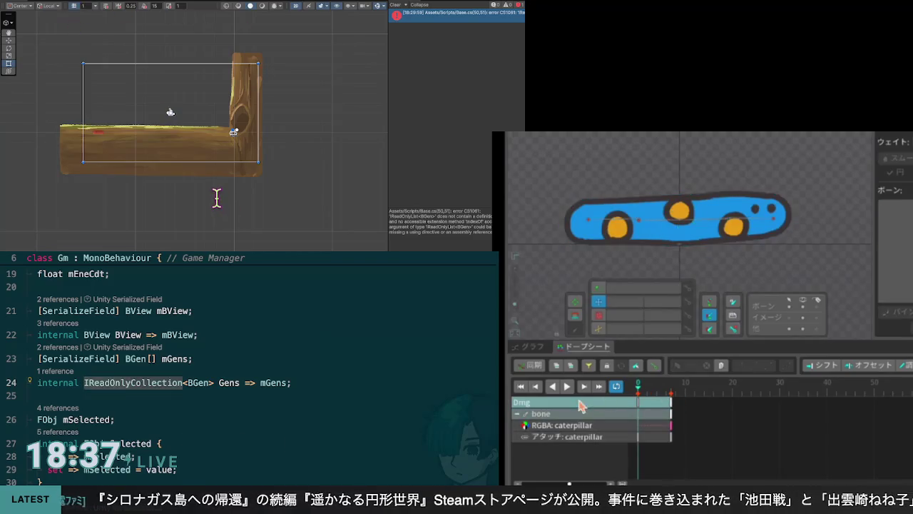
click(568, 386)
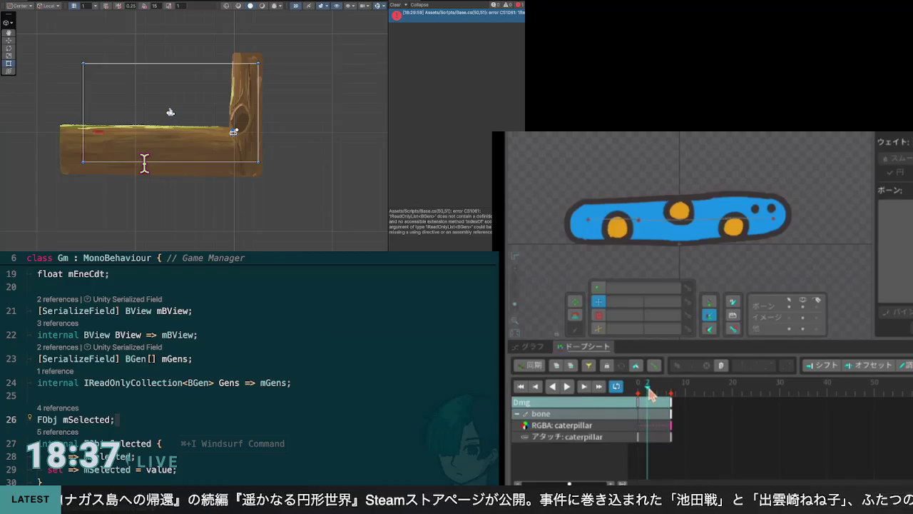
Move the RGBA colour key from frame 7 to frame 6 and revert the Gens property to List
drag(650, 394, 670, 396)
click(180, 382)
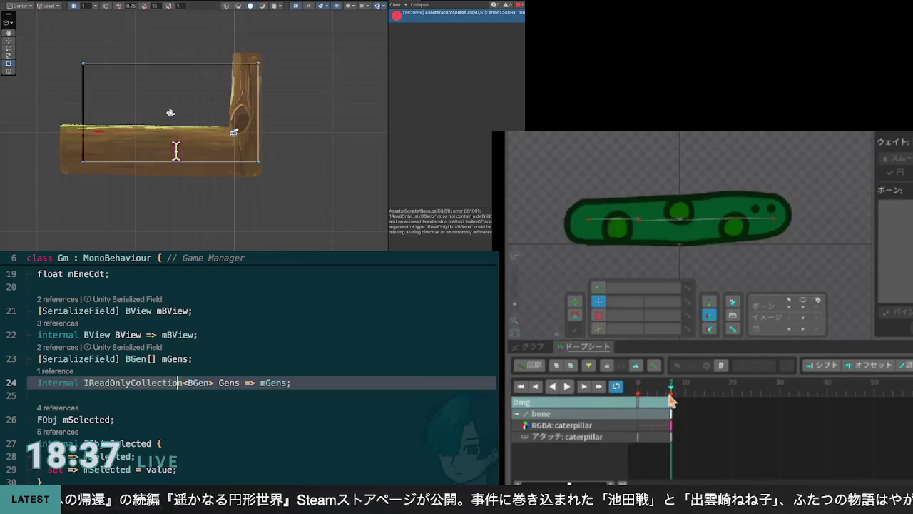
key(ctrl+BackSpace)
text(List)
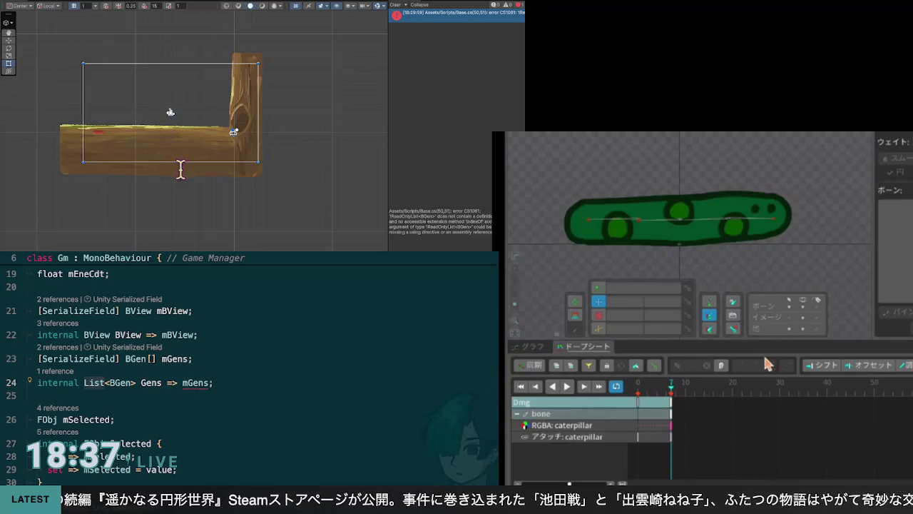
key(End)
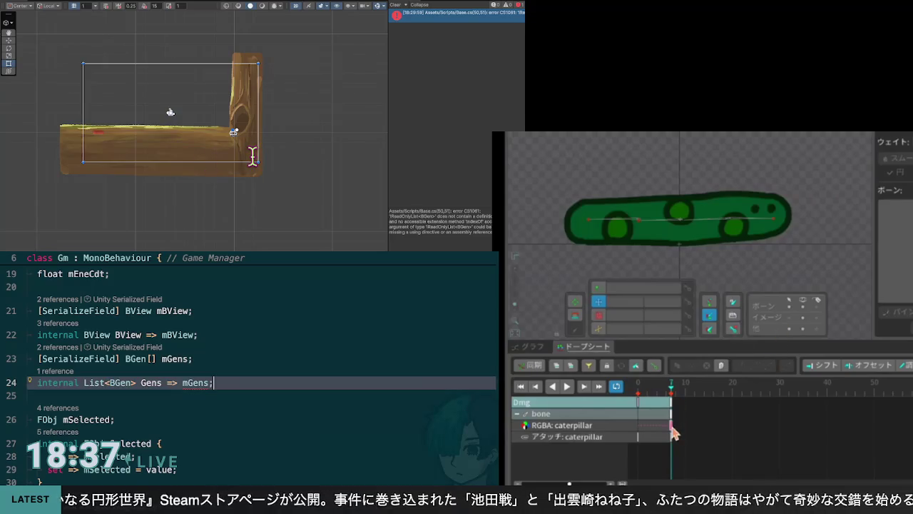
drag(673, 432, 668, 432)
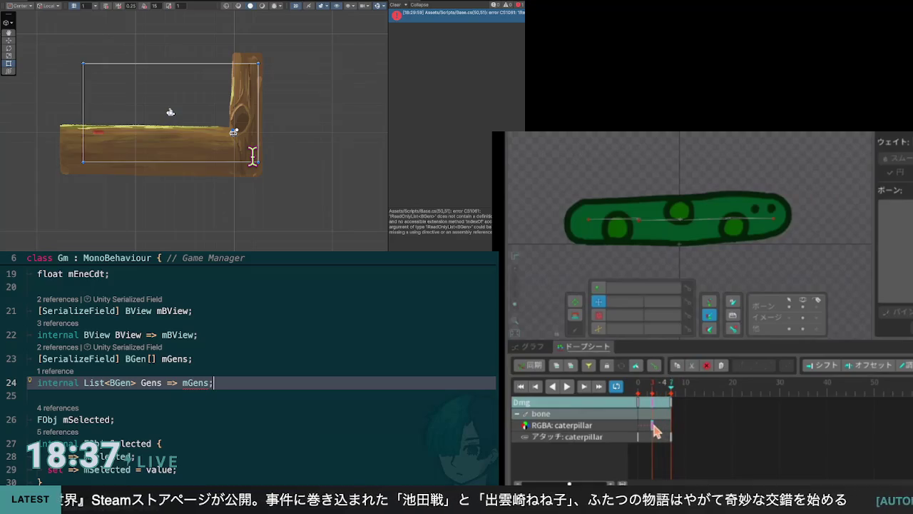
key(ctrl+shift+k)
key(Up)
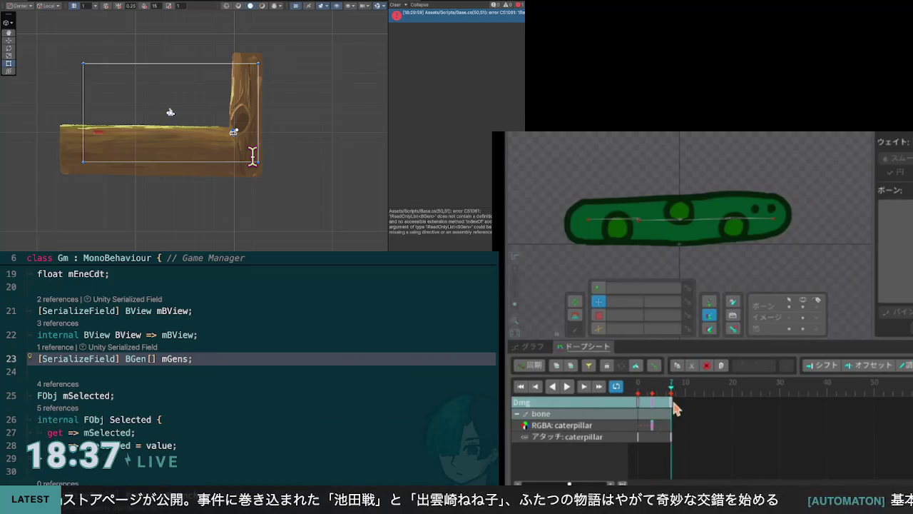
Stretch the Dmg keys out to frame 15, then copy the caterpillar colour key and paste it at frame 6
mouse_move(673, 411)
mouse_down()
mouse_move(712, 412)
mouse_move(712, 394)
mouse_up()
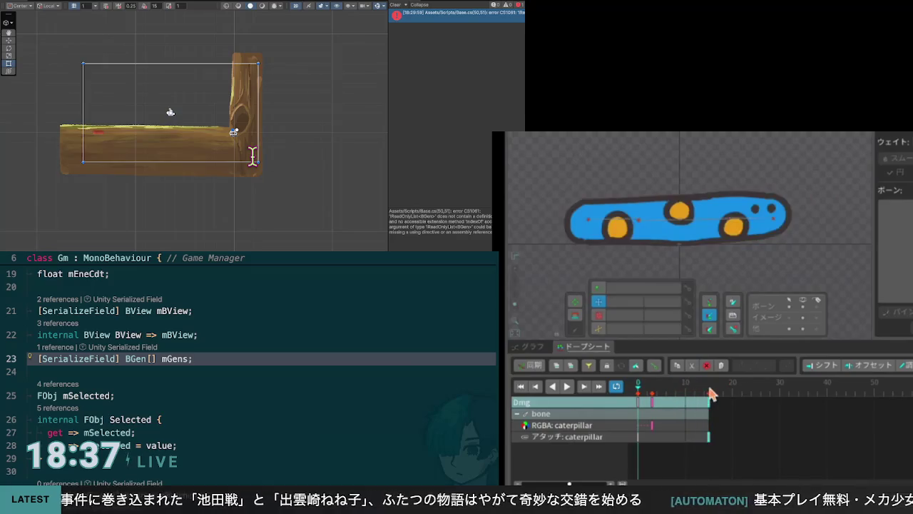
click(709, 393)
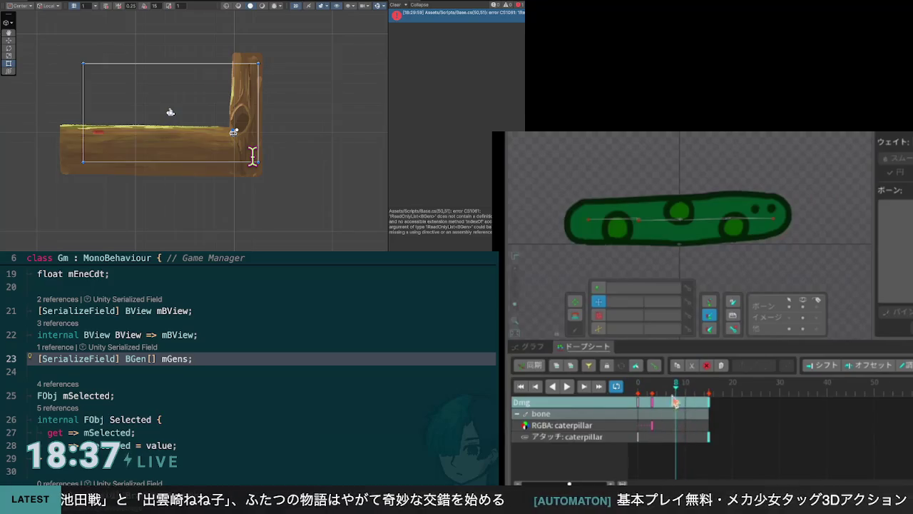
mouse_move(662, 395)
mouse_down()
mouse_move(642, 395)
mouse_move(652, 397)
mouse_up()
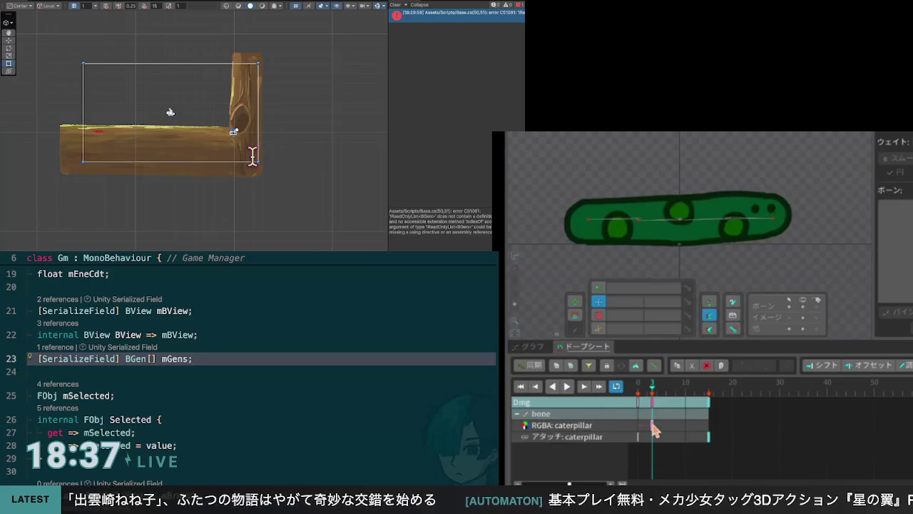
key(ctrl+c)
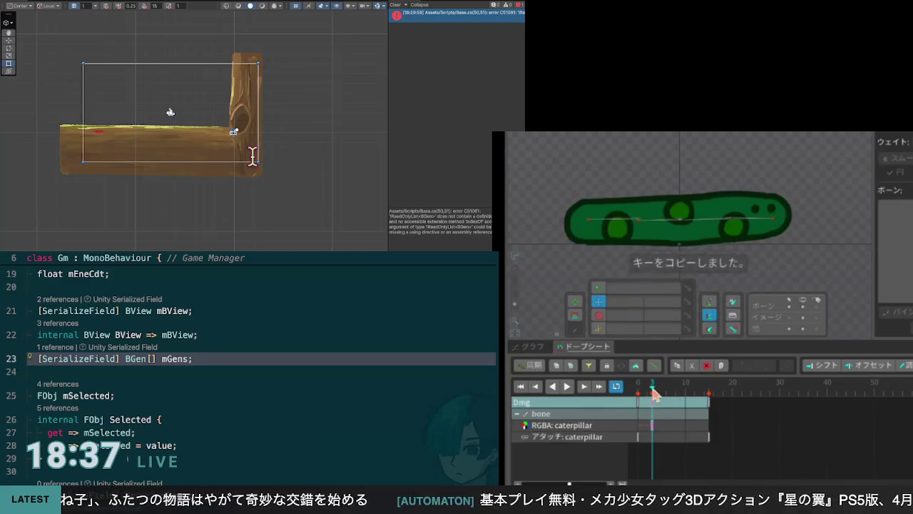
drag(654, 393, 666, 393)
key(ctrl+v)
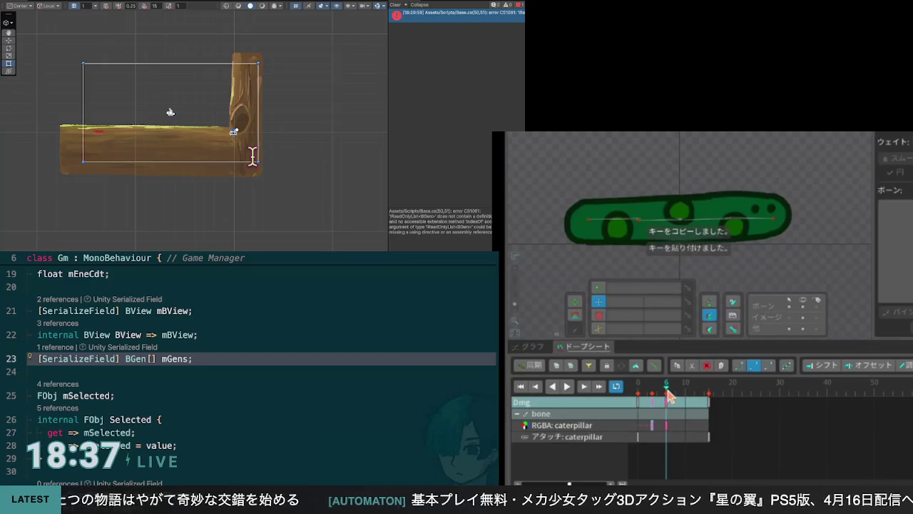
Preview the flash from frame 0 to about frame 8 and reselect the caterpillar mesh
drag(671, 395, 643, 401)
click(640, 436)
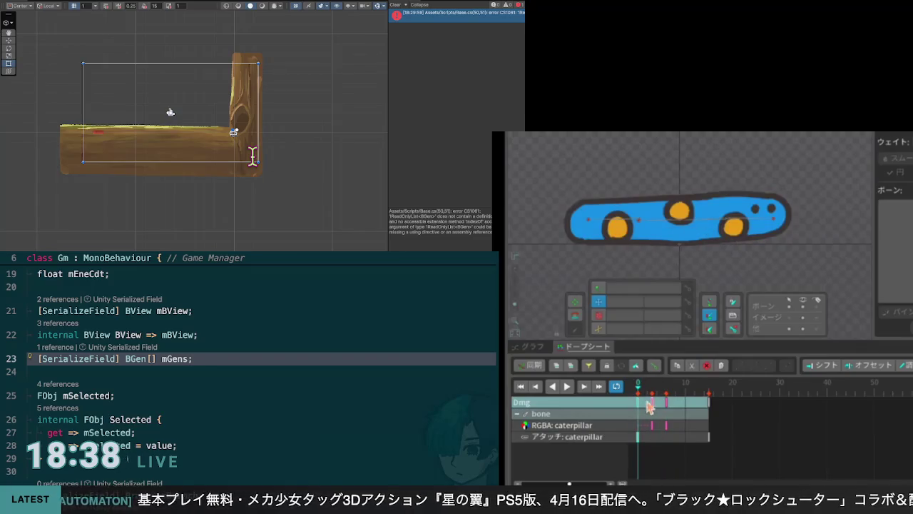
drag(643, 390, 676, 392)
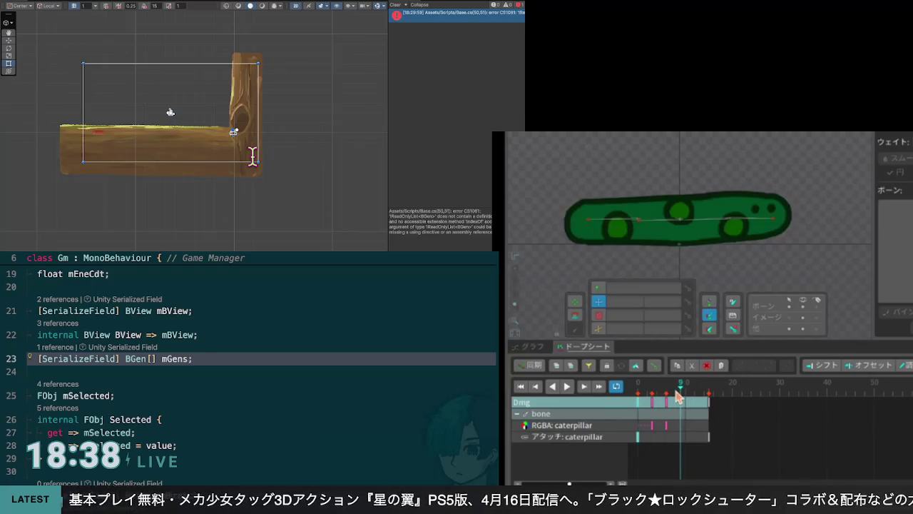
key(Return)
click(681, 246)
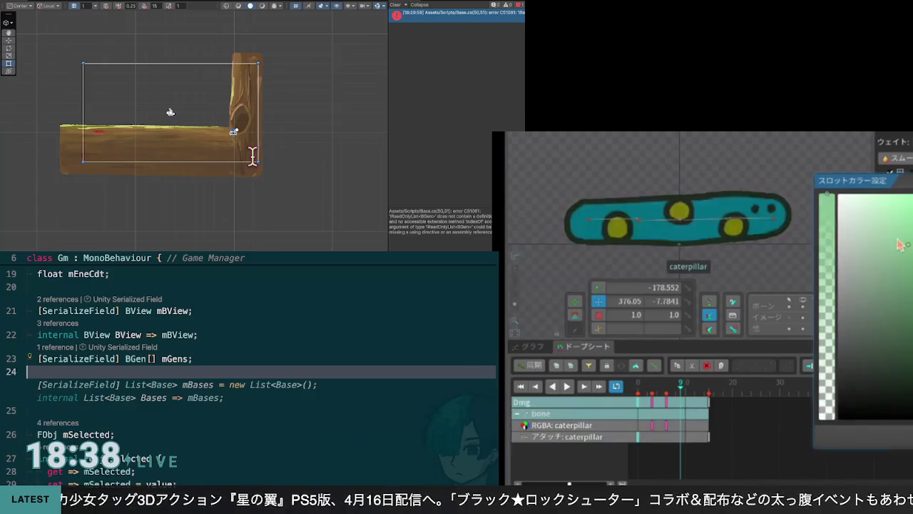
Copy the caterpillar colour keys from frames 3–9 and paste them at frame 12
text(internal List<BGen> Gens => mGens;)
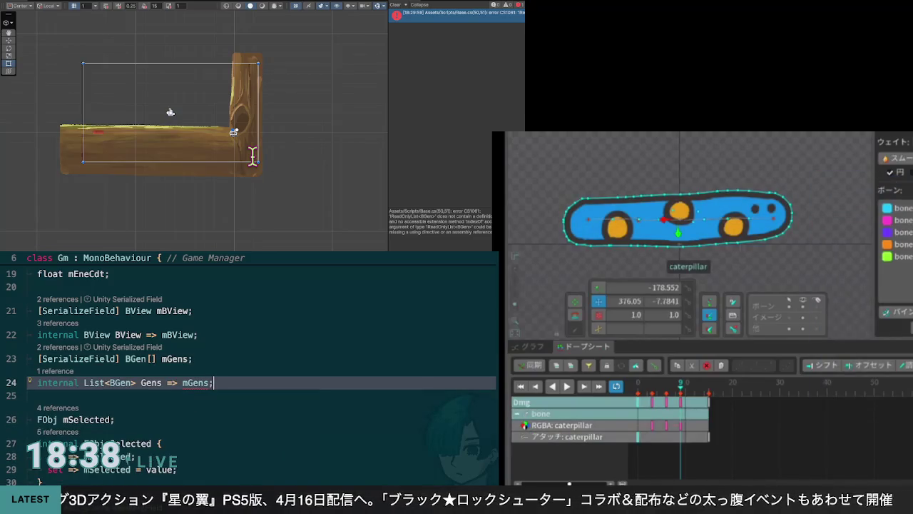
drag(672, 397, 651, 441)
key(BackSpace)
key(BackSpace)
key(BackSpace)
key(ctrl+c)
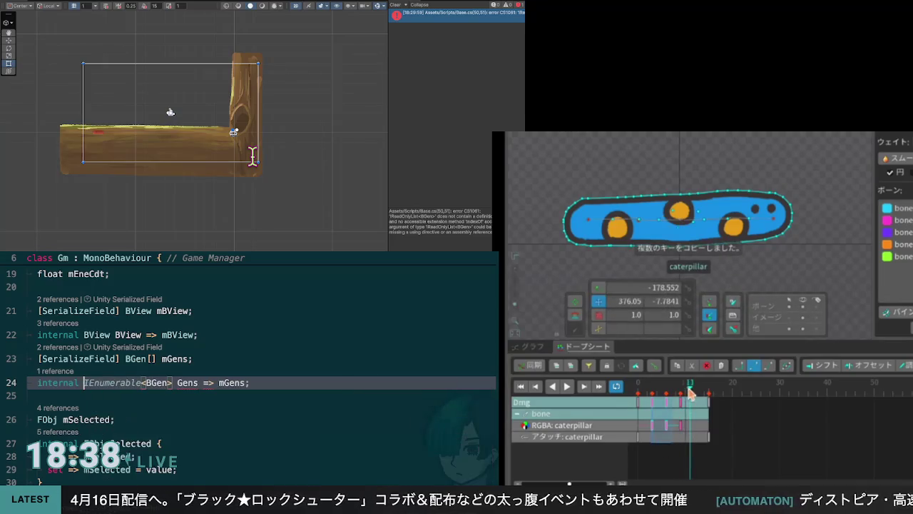
click(695, 390)
key(ctrl+v)
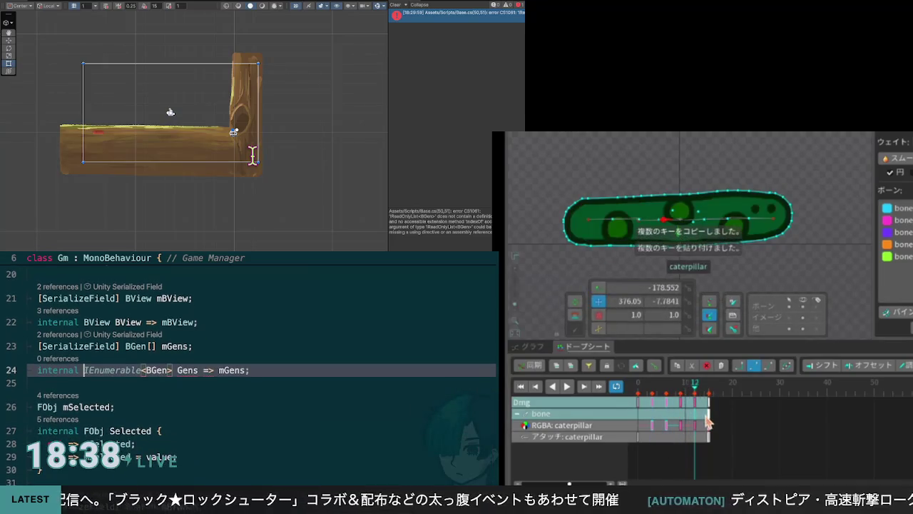
Play back the repeat, extend the end keys to frame 16, and shift the pasted keys four frames later
click(567, 386)
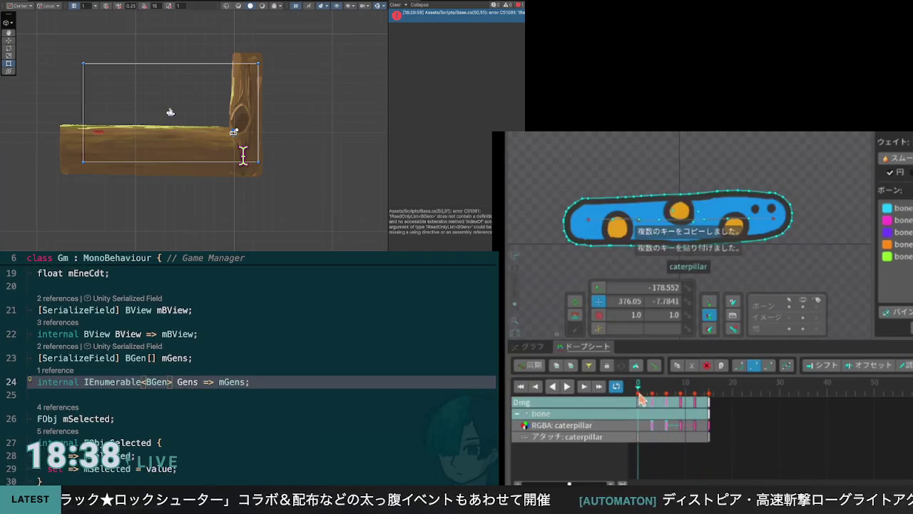
click(568, 387)
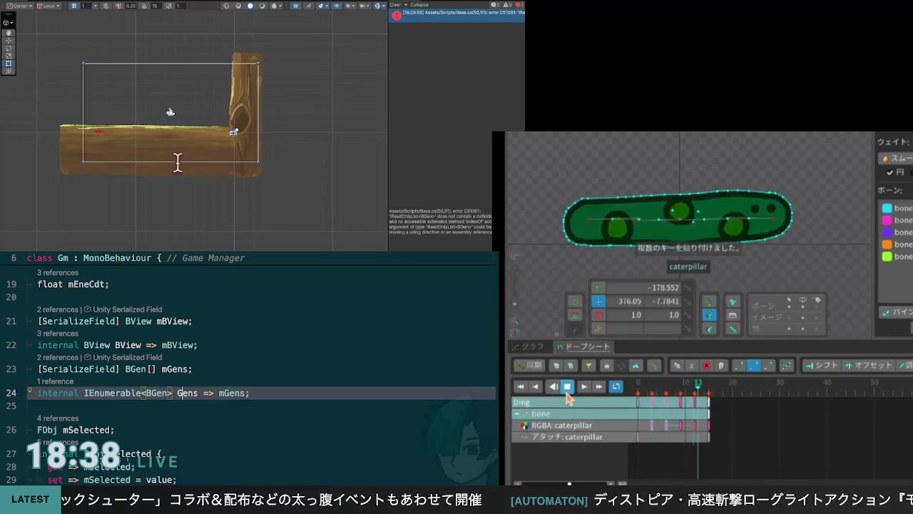
click(567, 386)
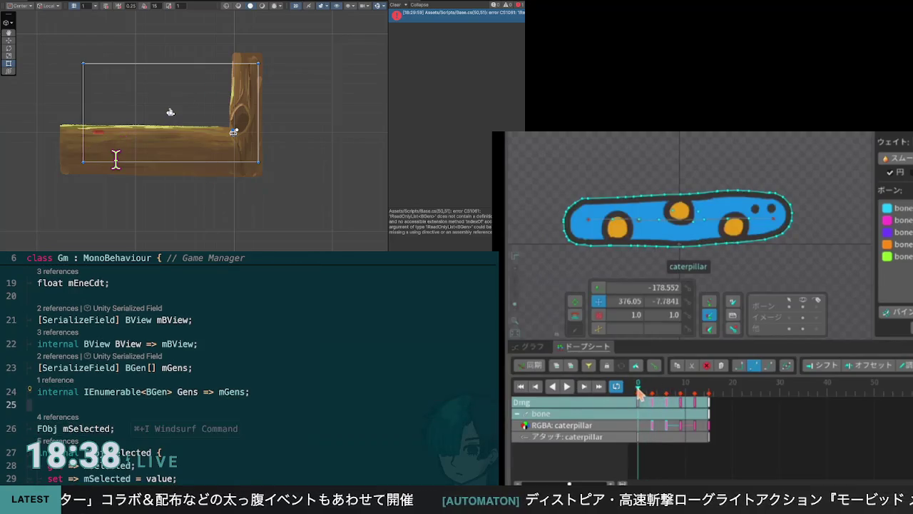
click(567, 386)
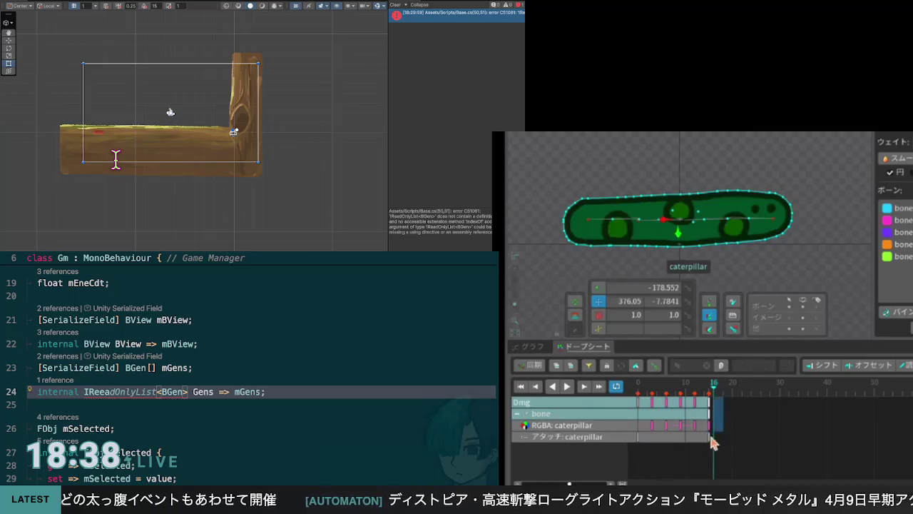
mouse_move(709, 414)
mouse_down()
mouse_move(745, 413)
mouse_move(737, 413)
mouse_up()
mouse_move(675, 447)
mouse_down()
mouse_move(721, 398)
mouse_move(715, 404)
mouse_up()
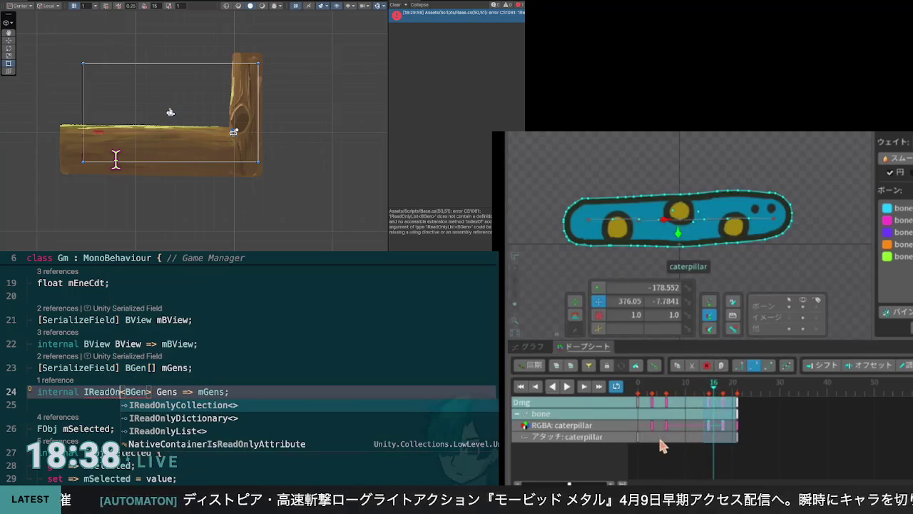
Replay the Dmg timing from the start and nudge one colour key slightly earlier
key(Down)
key(Down)
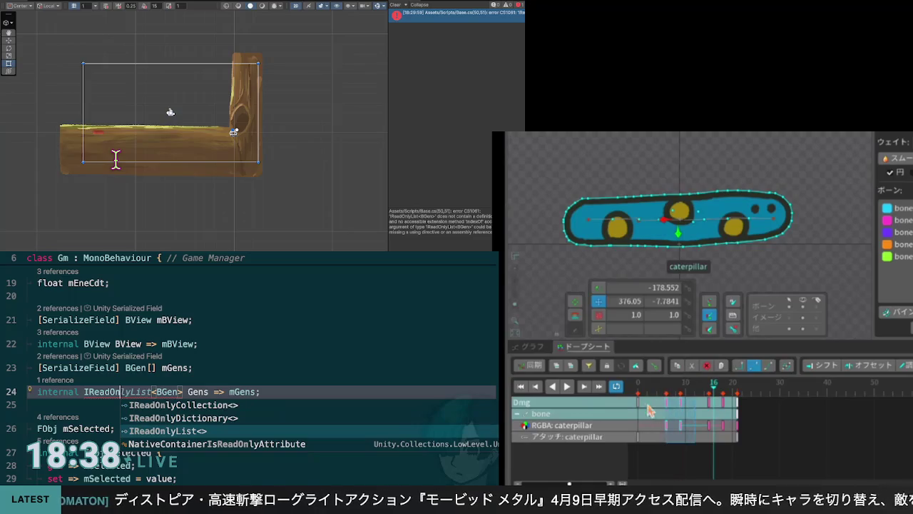
click(645, 403)
click(567, 386)
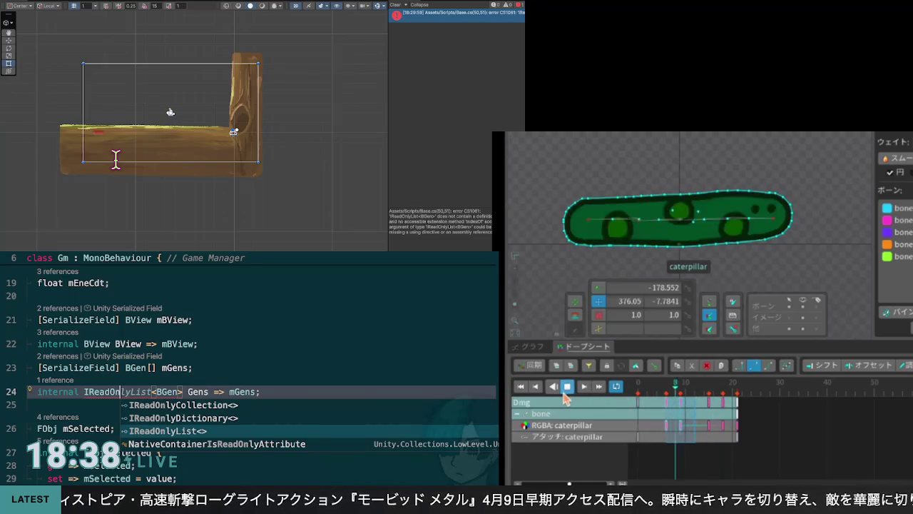
click(567, 386)
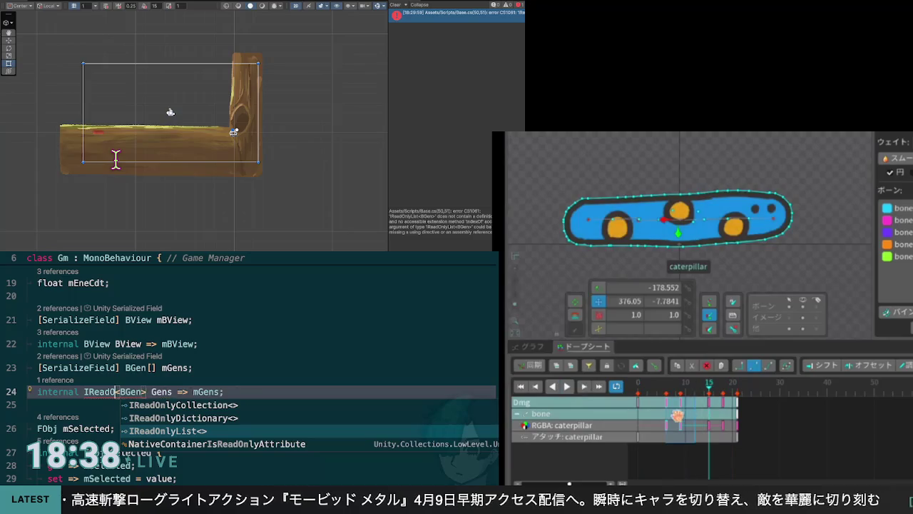
key(BackSpace)
click(664, 437)
drag(668, 426, 658, 427)
key(BackSpace)
key(BackSpace)
key(BackSpace)
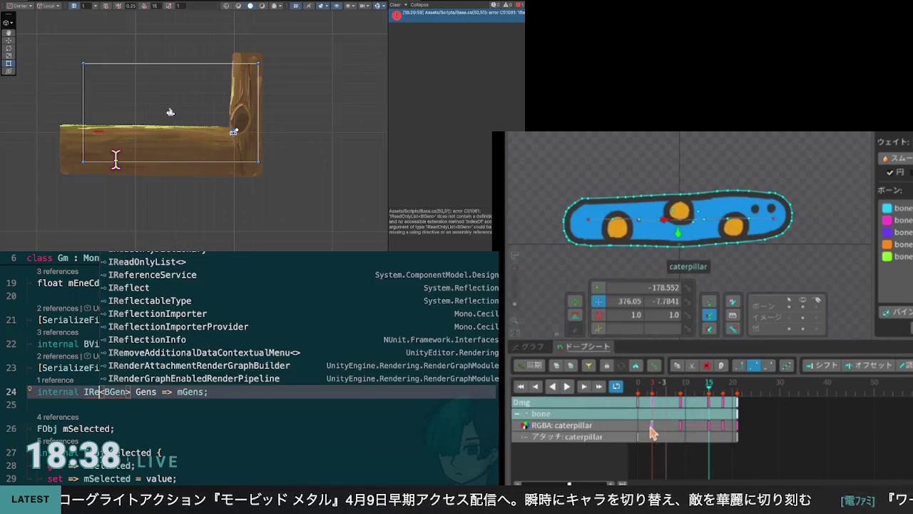
Check the colours across frames 0–13, then select the keys at the clip end
click(699, 386)
key(space)
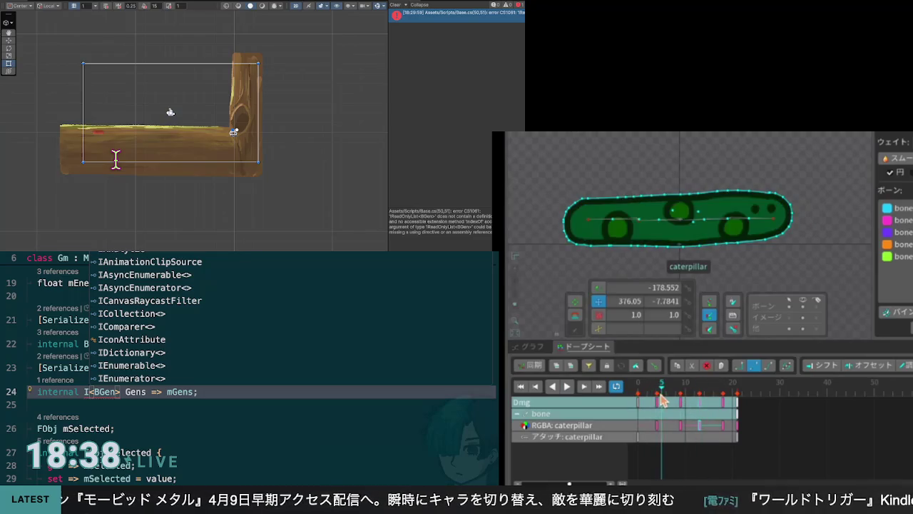
key(space)
drag(700, 401, 639, 401)
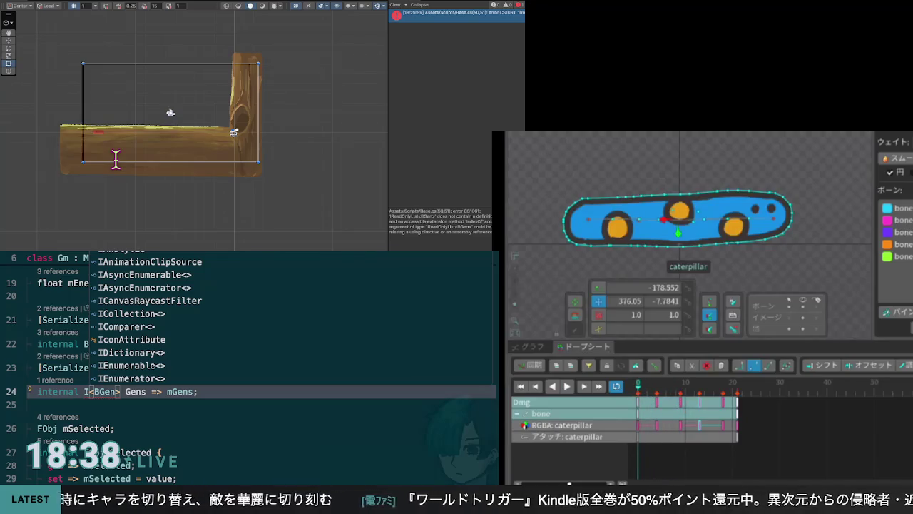
click(645, 390)
mouse_move(646, 394)
mouse_down()
mouse_move(689, 401)
mouse_move(676, 403)
mouse_up()
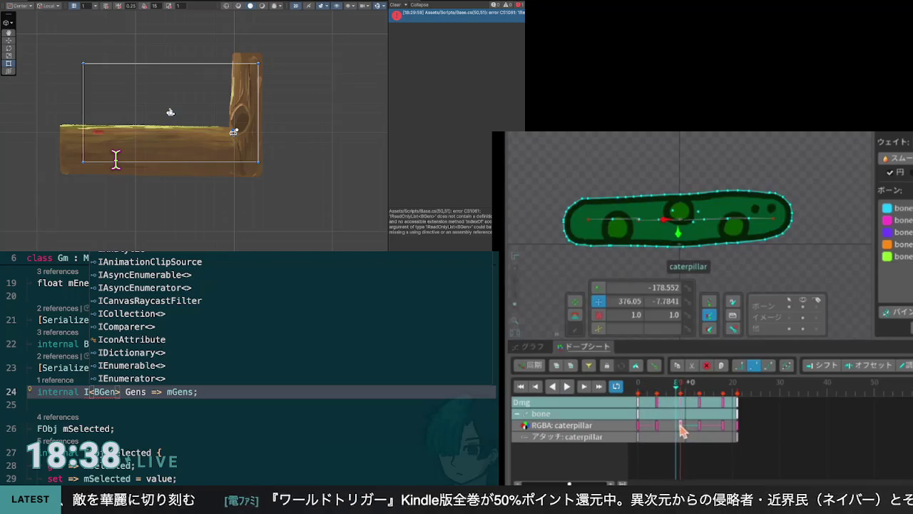
click(598, 389)
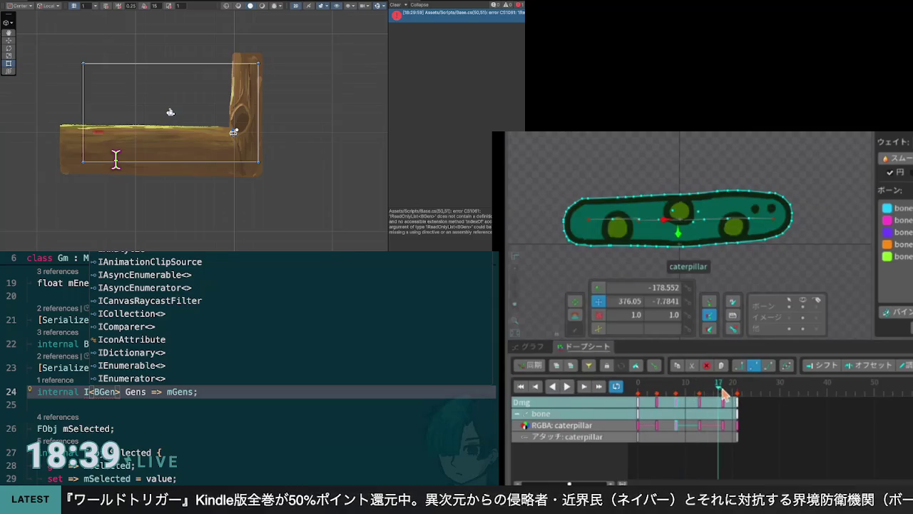
mouse_move(752, 399)
mouse_down()
mouse_move(739, 427)
mouse_move(770, 422)
mouse_up()
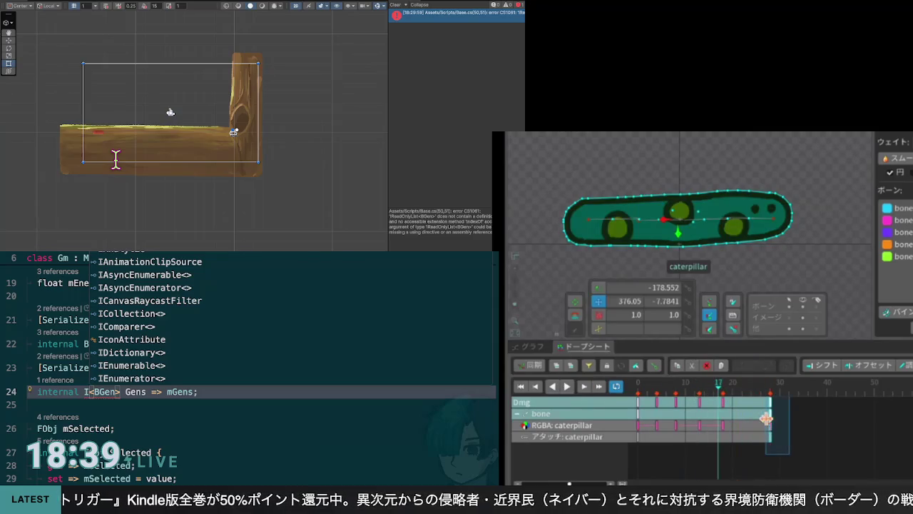
Select the keys from frame 20 to 28, preview the timing, and move the frame-20 colour key later
drag(720, 390, 640, 398)
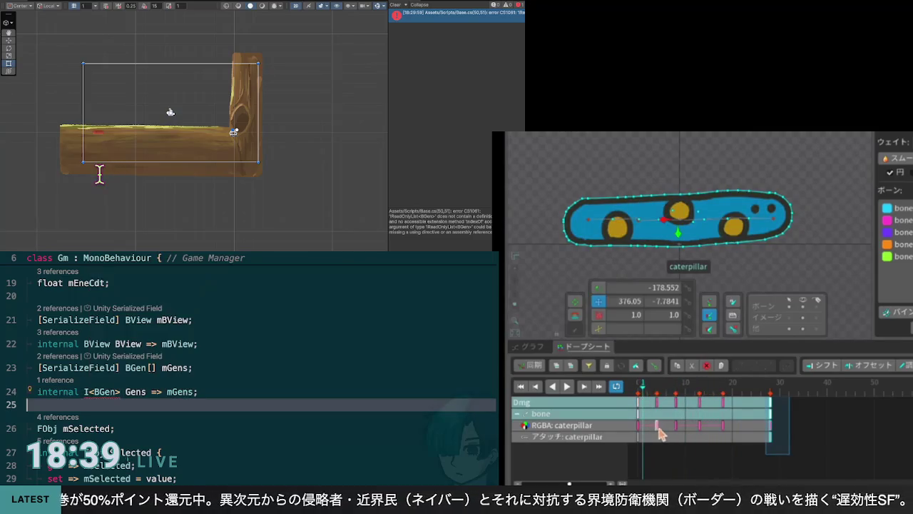
mouse_move(674, 441)
mouse_down()
mouse_move(770, 397)
mouse_move(704, 422)
mouse_move(649, 389)
mouse_move(669, 389)
mouse_move(656, 398)
mouse_move(648, 389)
mouse_move(678, 389)
mouse_move(694, 423)
mouse_move(692, 408)
mouse_up()
key(space)
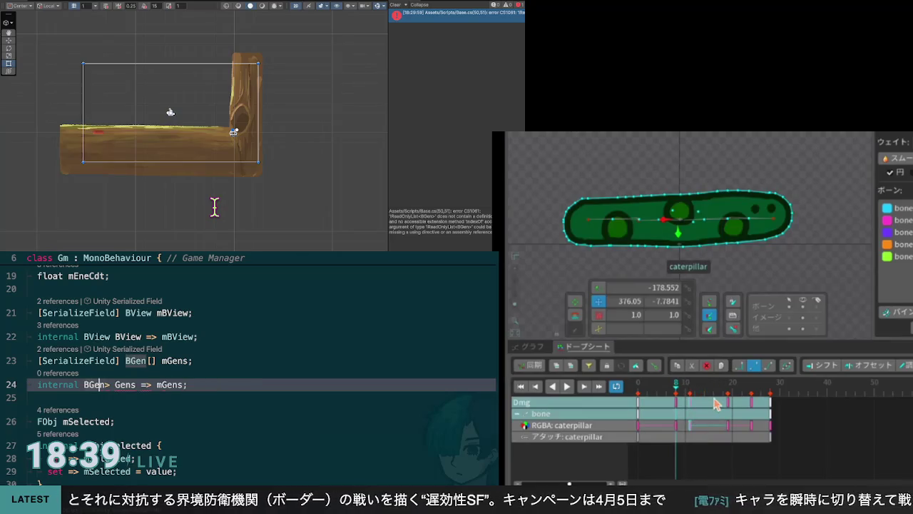
text([)
click(744, 442)
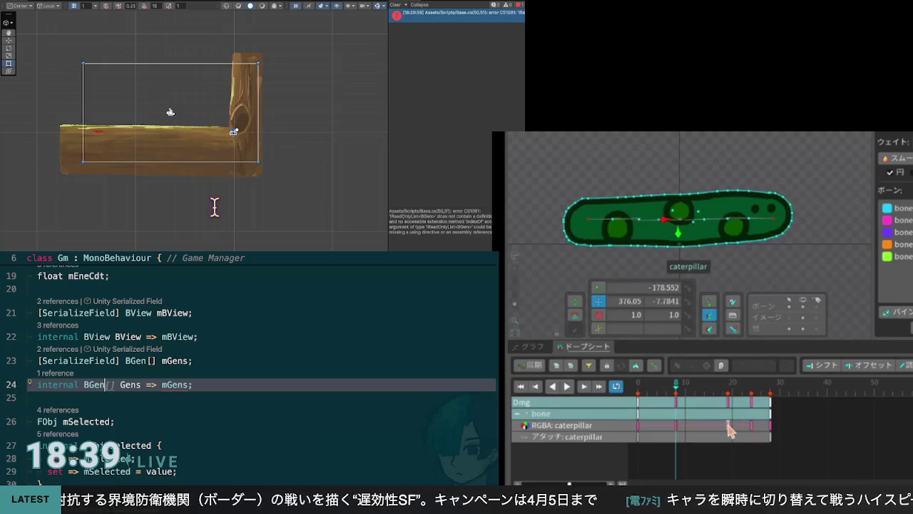
drag(679, 386, 733, 385)
mouse_move(728, 432)
mouse_down()
mouse_move(713, 428)
mouse_move(792, 426)
mouse_up()
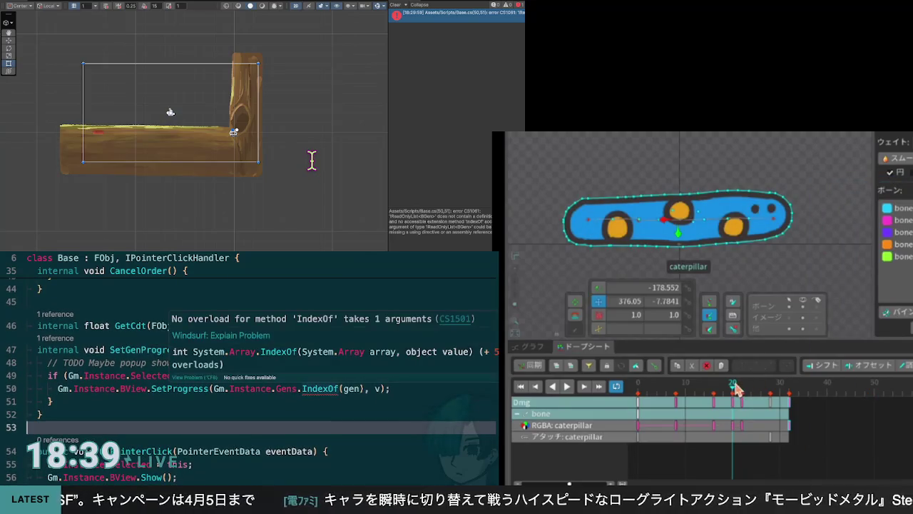
Reposition the attachment key at the clip end and replay Dmg through frame 16
click(743, 426)
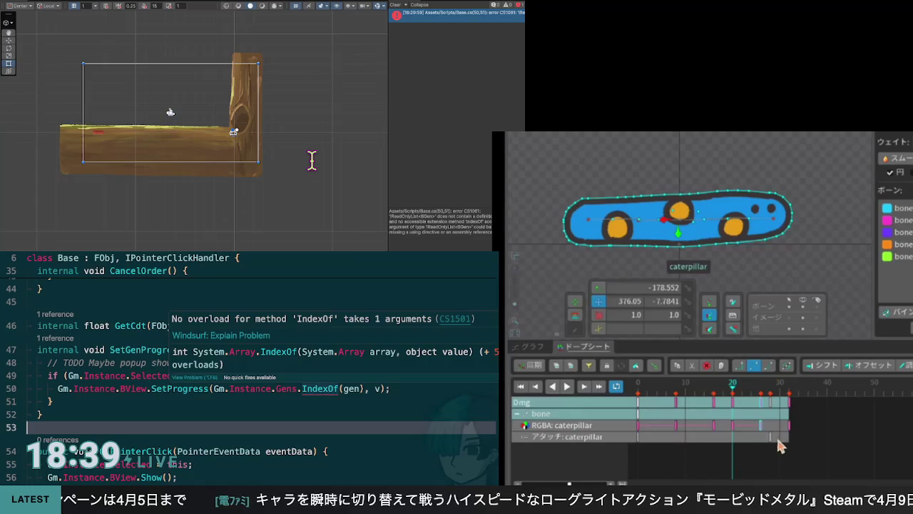
drag(777, 439, 771, 436)
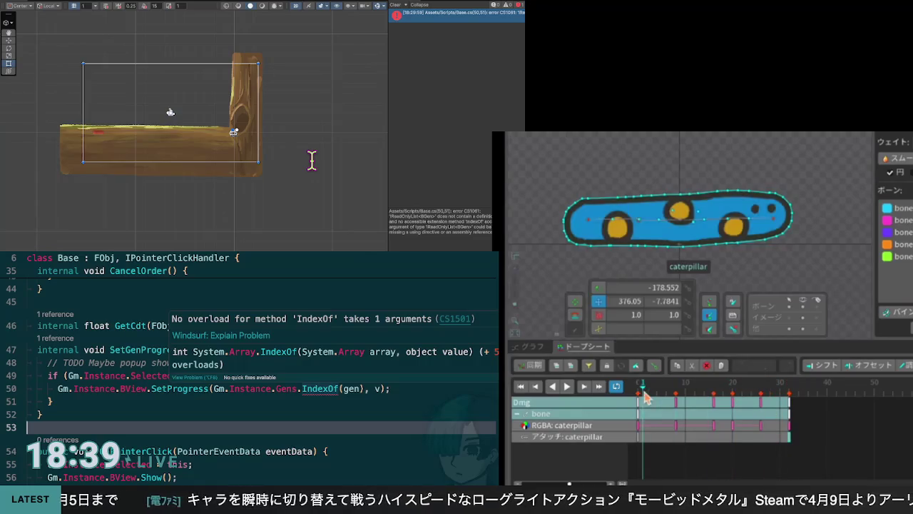
click(566, 388)
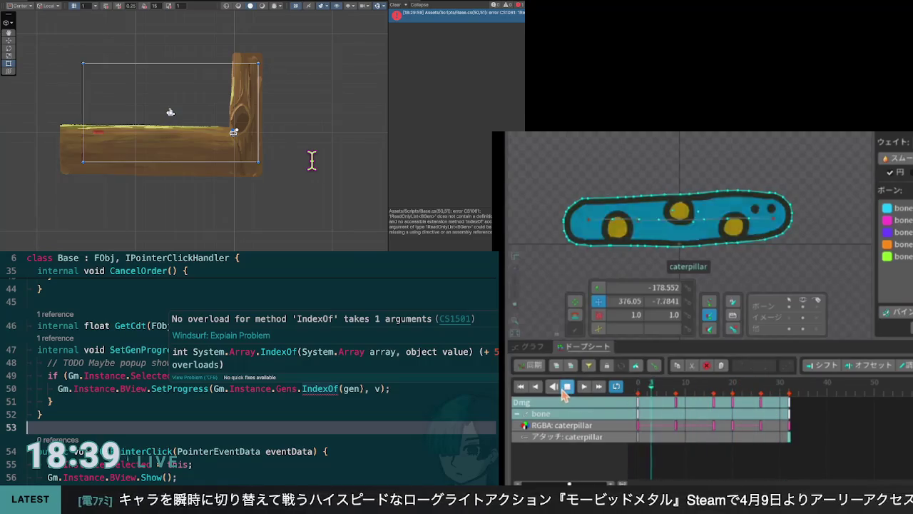
click(567, 388)
drag(643, 386, 713, 397)
key(F12)
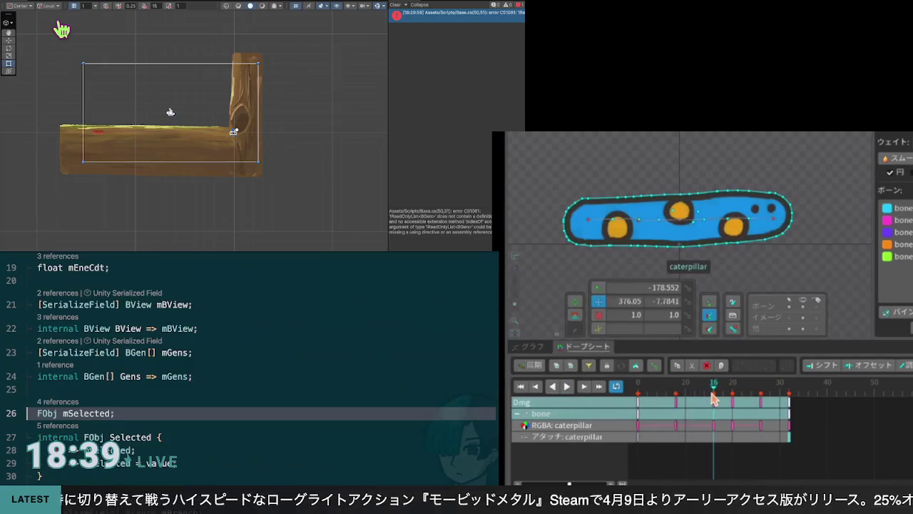
Move the frame-16 colour key to about frame 18
click(188, 376)
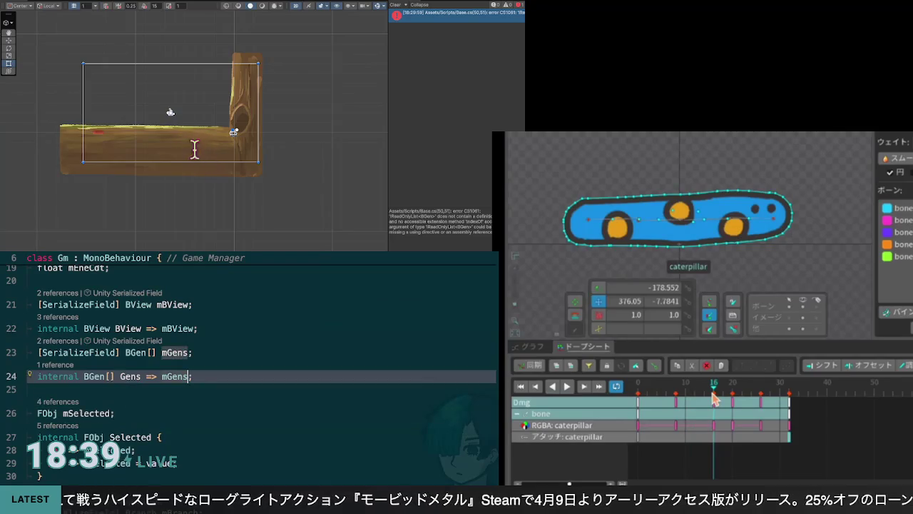
text(.I)
drag(714, 398, 723, 398)
text(ndex)
click(724, 397)
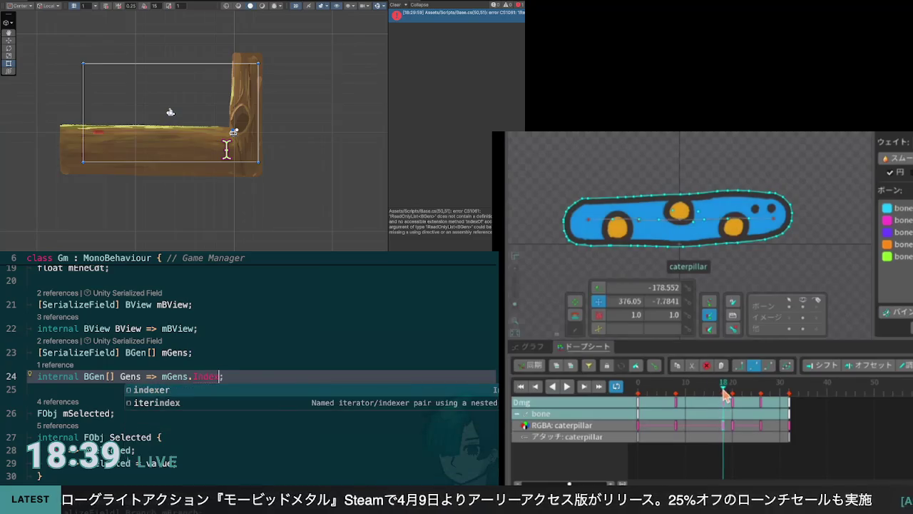
key(BackSpace)
key(BackSpace)
key(BackSpace)
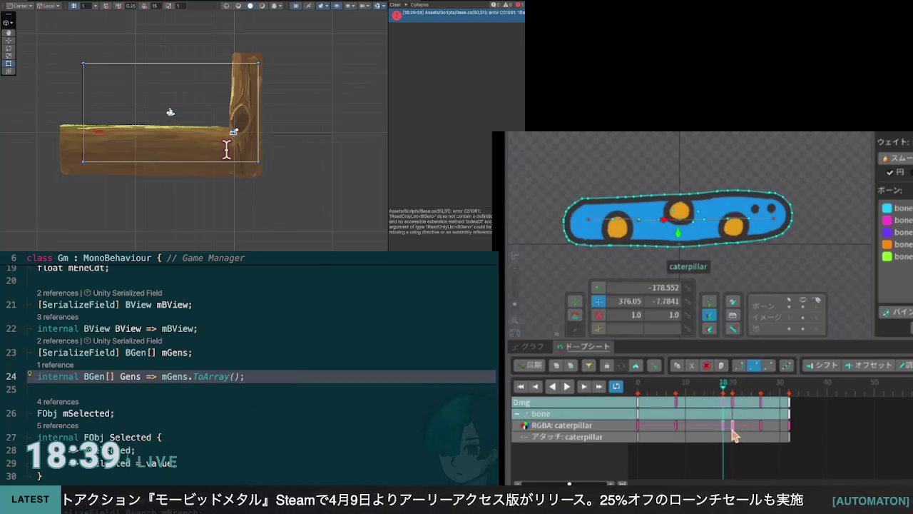
text(.)
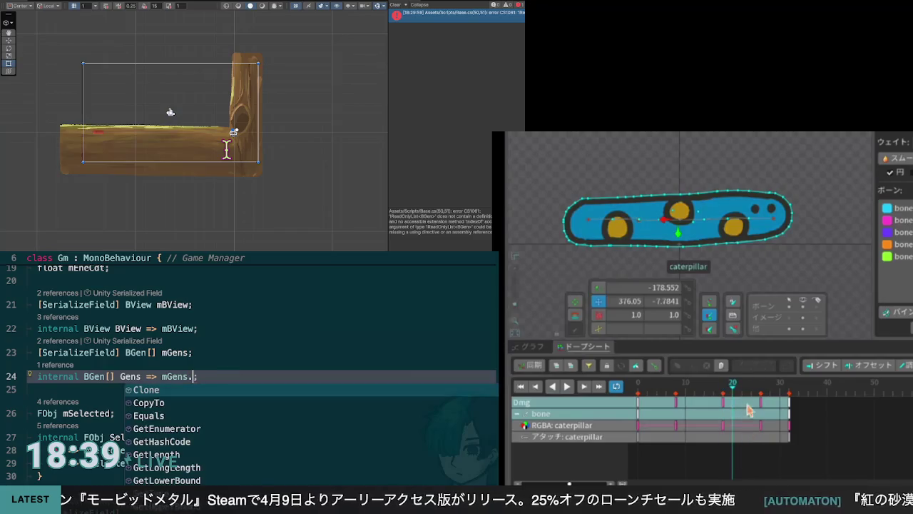
click(725, 396)
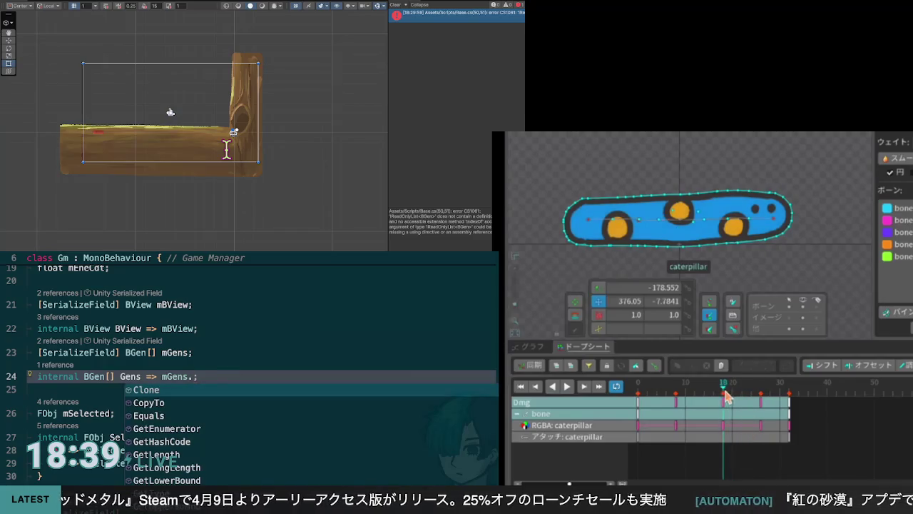
Change mGens from a BGen array to List<BGen>, previewing caterpillar colours at frames 10 and 25
click(675, 400)
key(BackSpace)
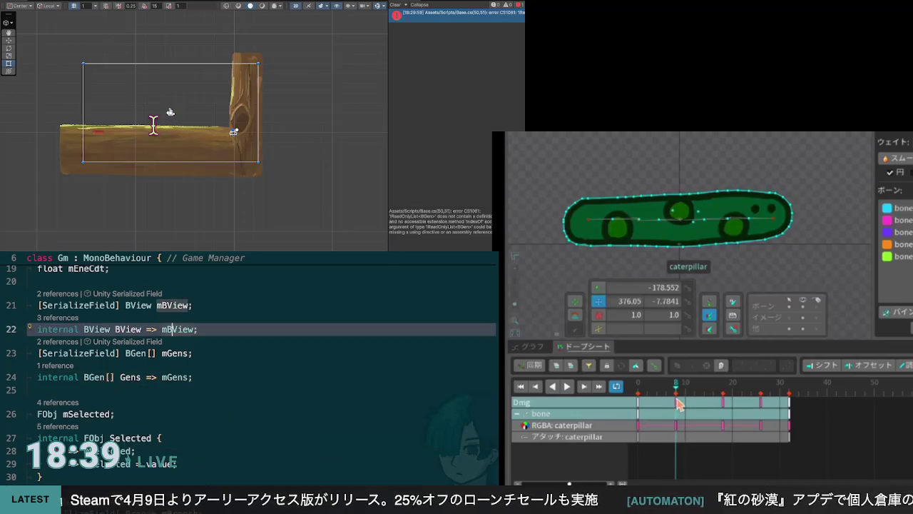
click(723, 401)
key(Down)
key(BackSpace)
key(BackSpace)
click(760, 401)
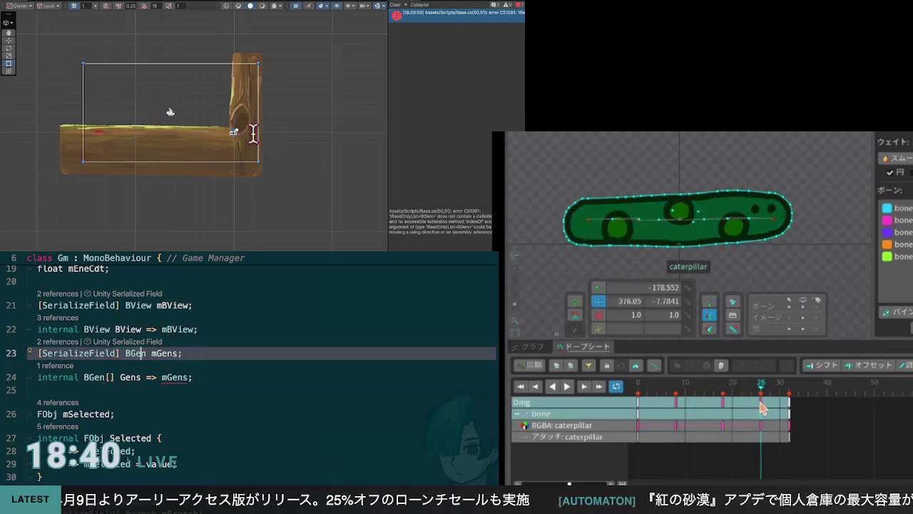
click(723, 404)
text(List<)
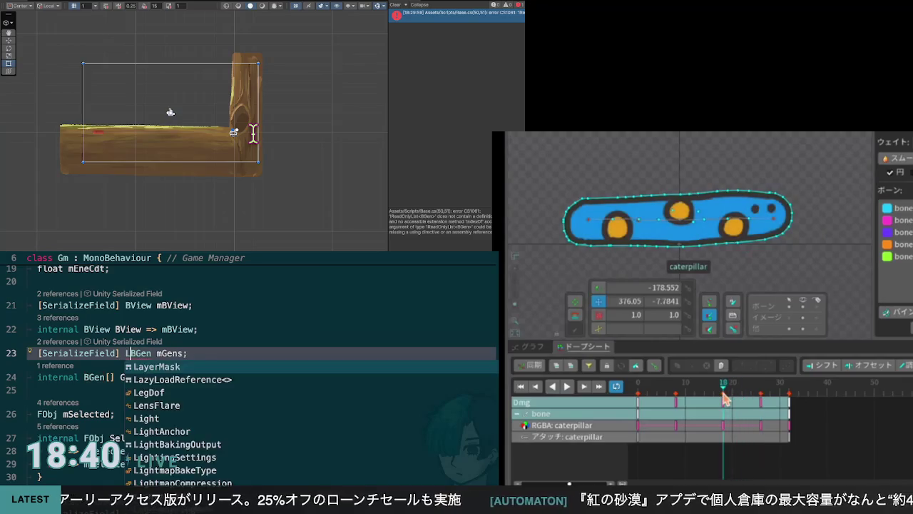
key(Right)
key(Right)
key(Right)
text(>)
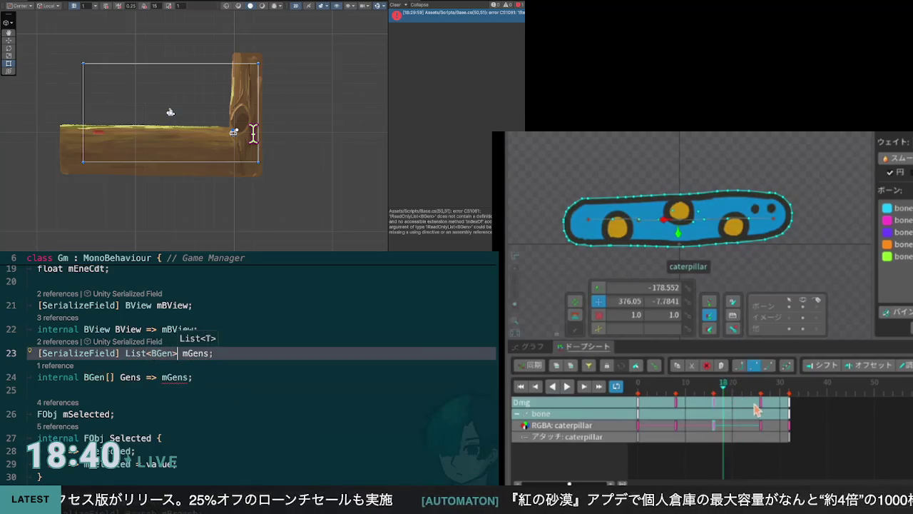
key(Down)
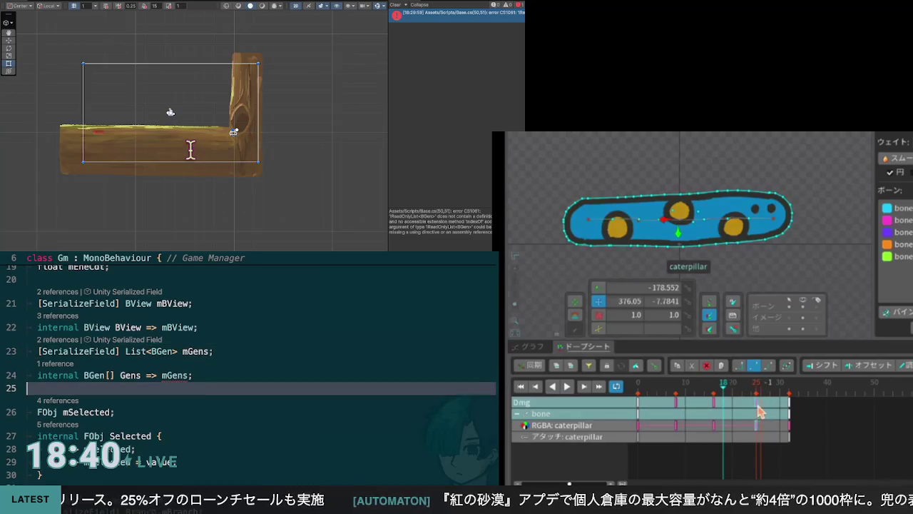
key(ctrl+Left)
key(ctrl+Left)
key(ctrl+Left)
Push the final keys out to frame 36 and reset that key's caterpillar tint to white
mouse_move(788, 434)
mouse_down()
mouse_move(799, 424)
mouse_move(792, 406)
mouse_move(791, 427)
mouse_move(810, 429)
mouse_move(805, 424)
mouse_up()
drag(723, 393, 642, 393)
key(ctrl+shift+Right)
text(IReadOnlyL)
click(808, 386)
key(Tab)
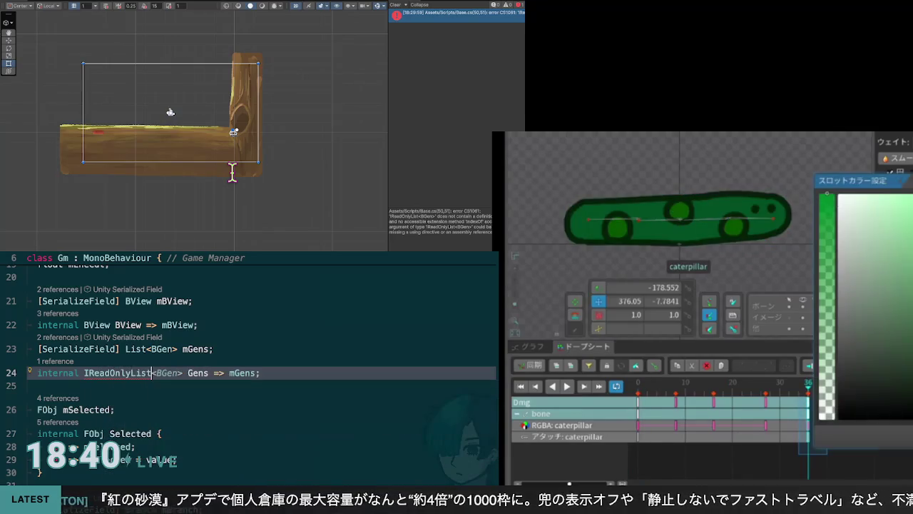
click(825, 190)
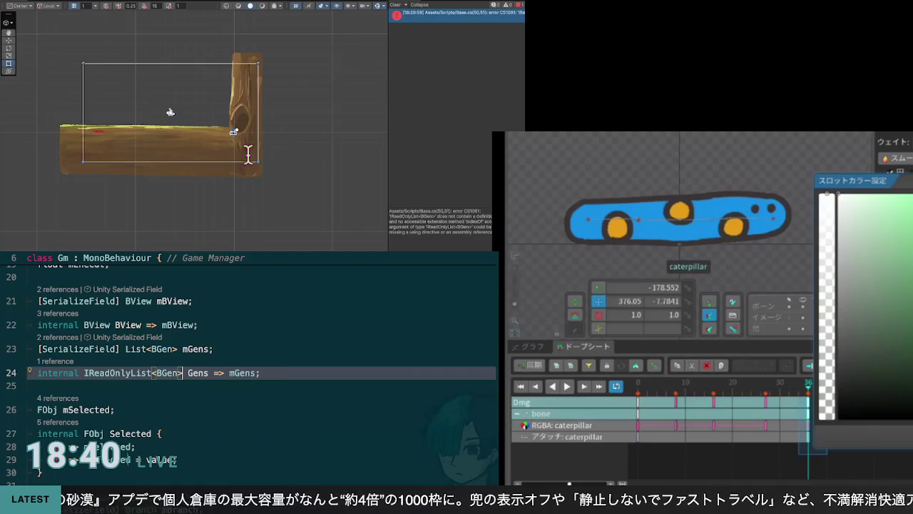
key(Escape)
click(214, 349)
drag(808, 389, 638, 388)
Play Dmg while changing the Gens property type from IReadOnlyList to IList<BGen>
click(110, 372)
click(569, 386)
drag(83, 372, 123, 372)
key(BackSpace)
text(I)
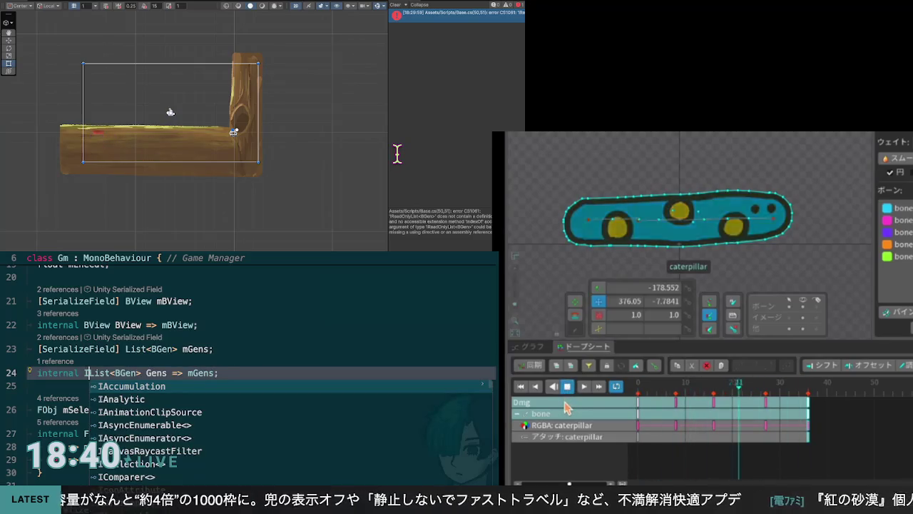
key(Escape)
key(Up)
key(Up)
key(End)
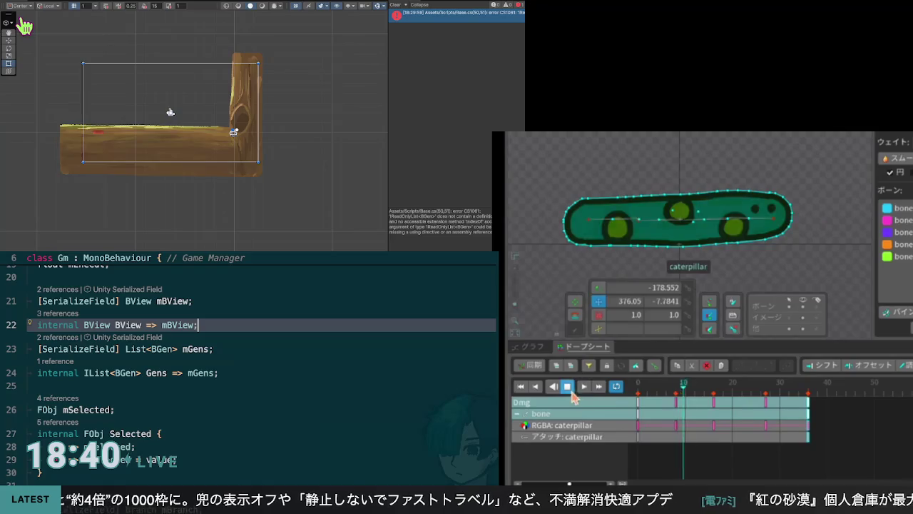
Pause at frame 19, select the bone instead of the caterpillar slot, and jump to Base.cs's error
click(568, 387)
key(Down)
key(Down)
key(Down)
key(Up)
key(End)
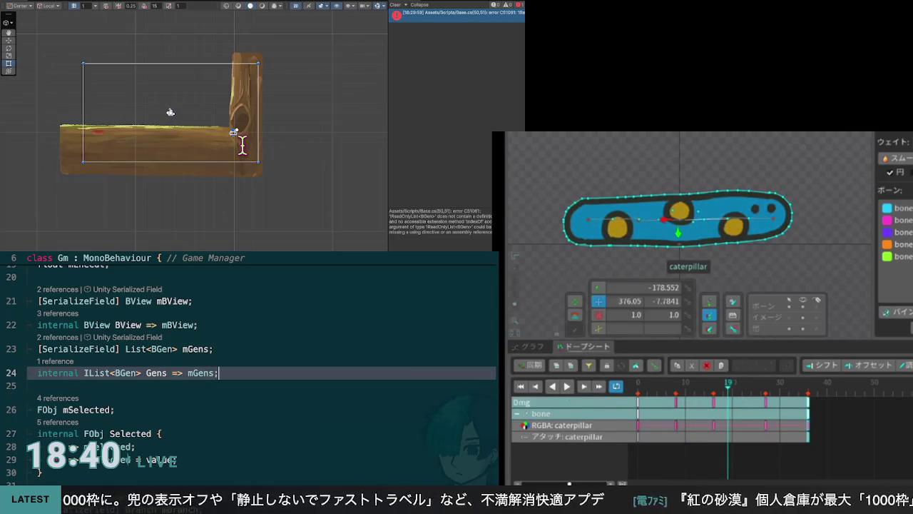
click(713, 219)
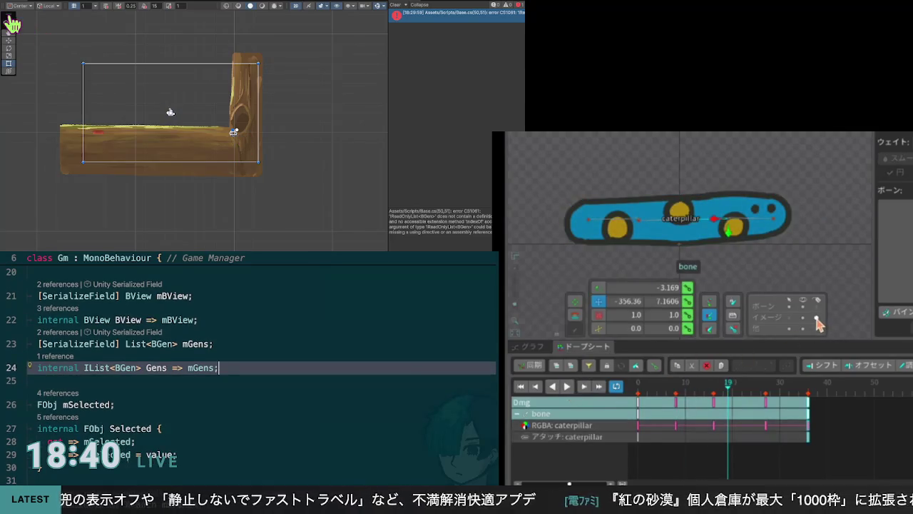
key(ctrl+minus)
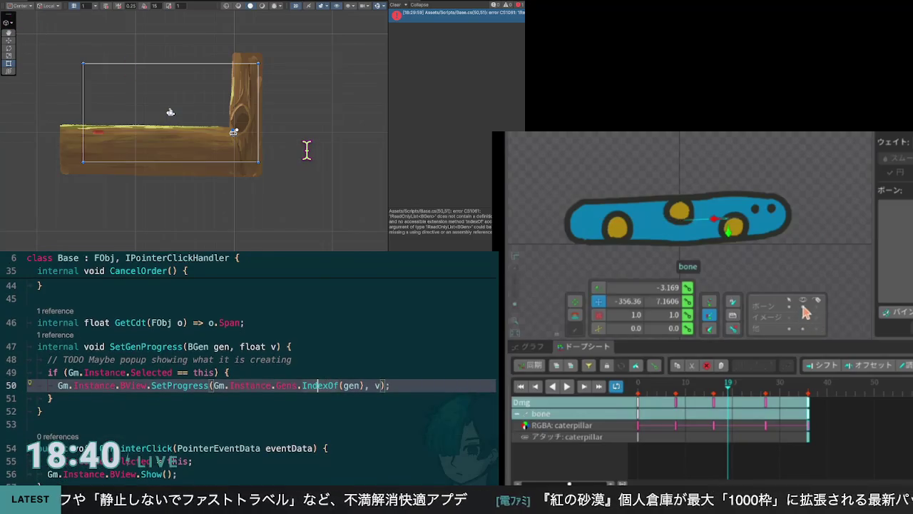
key(Up)
key(Up)
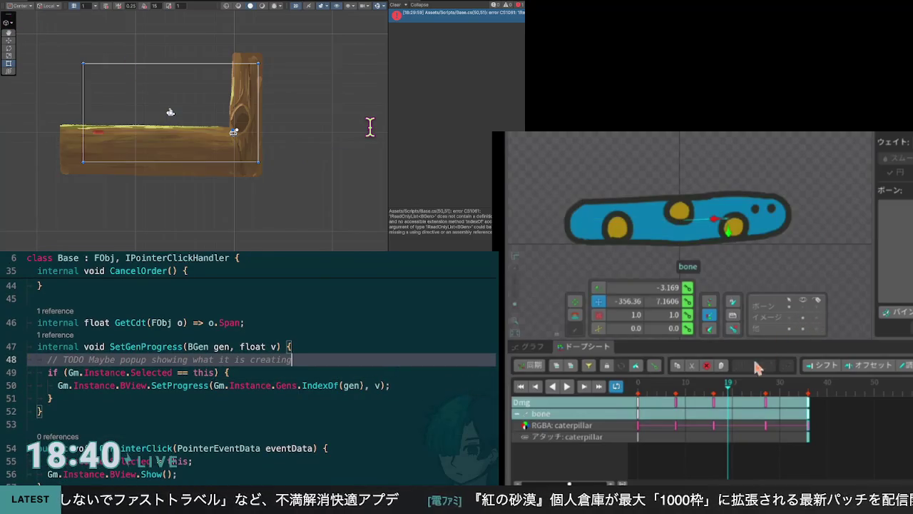
click(680, 246)
click(624, 399)
click(568, 388)
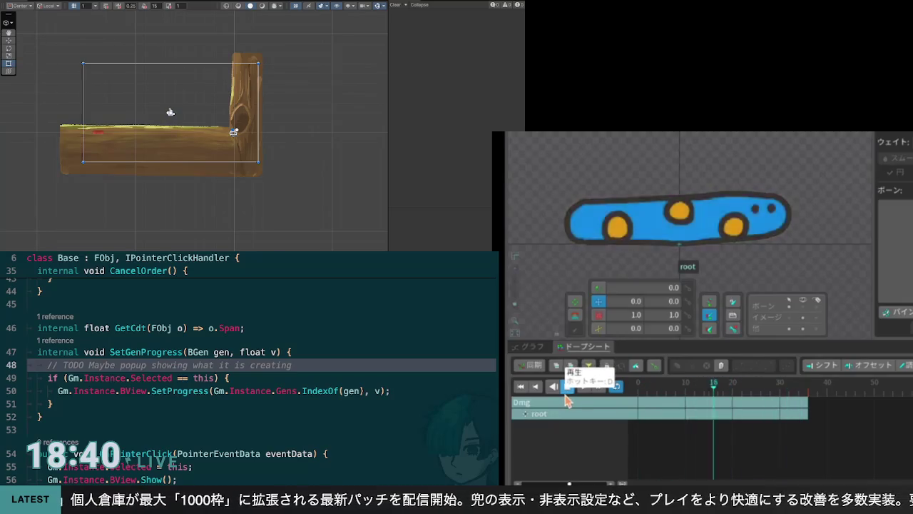
click(568, 391)
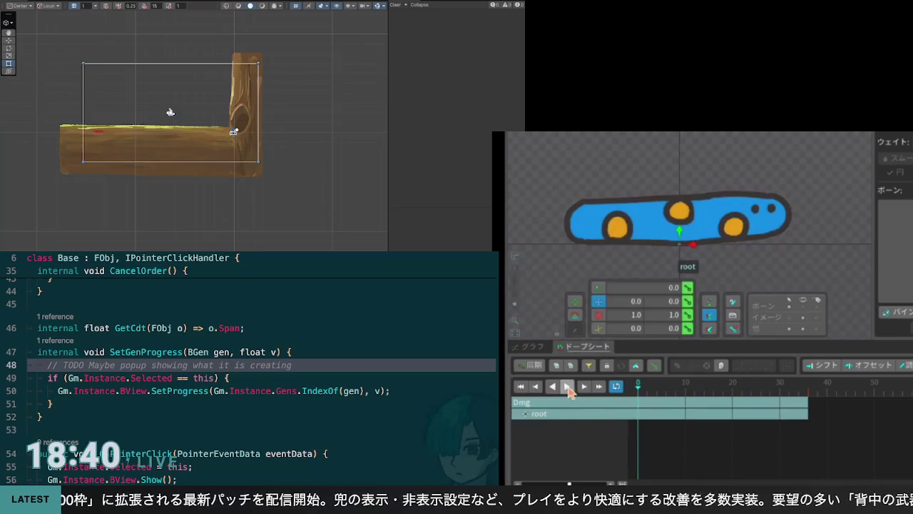
click(568, 388)
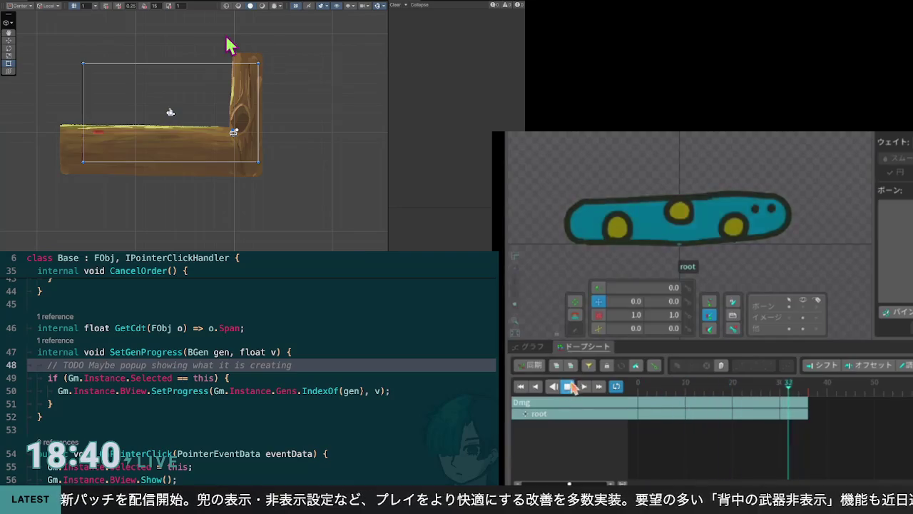
click(570, 389)
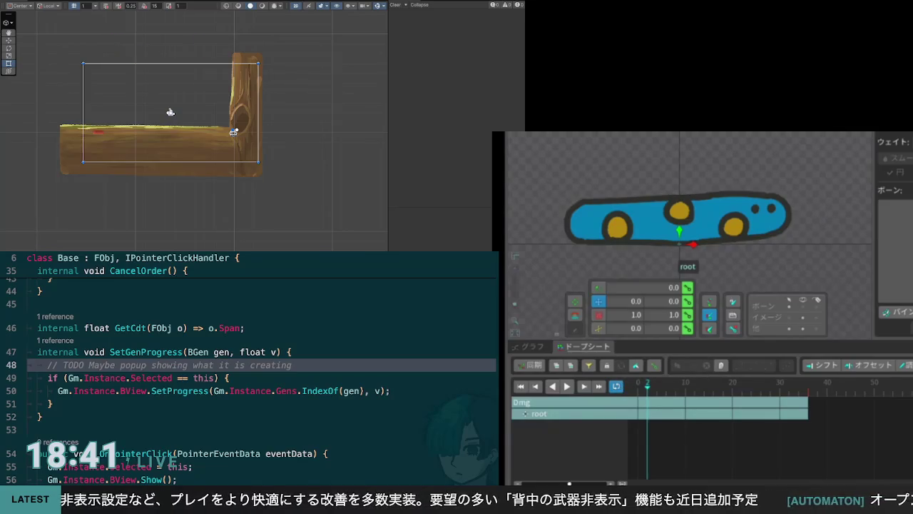
click(678, 218)
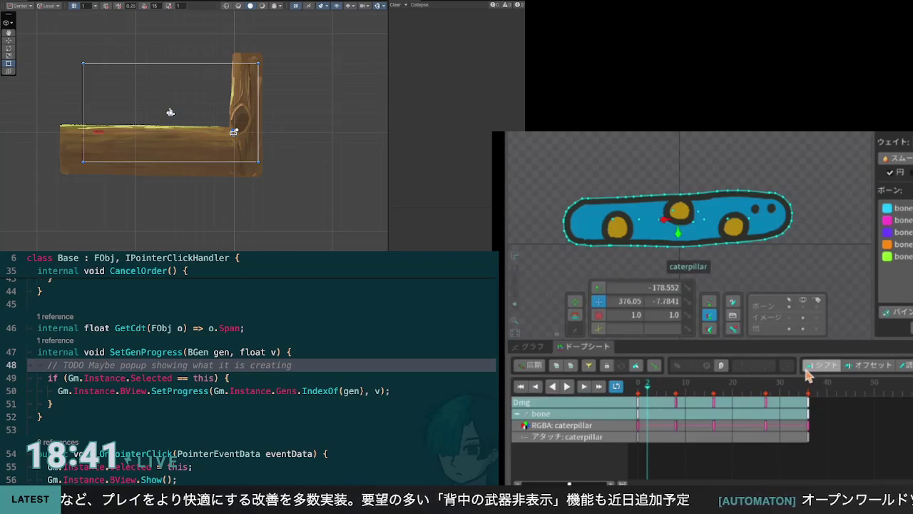
Shift frame 8's caterpillar tint from green toward white, then review the colours through frame 24
mouse_move(650, 391)
mouse_down()
mouse_move(637, 393)
mouse_move(678, 403)
mouse_up()
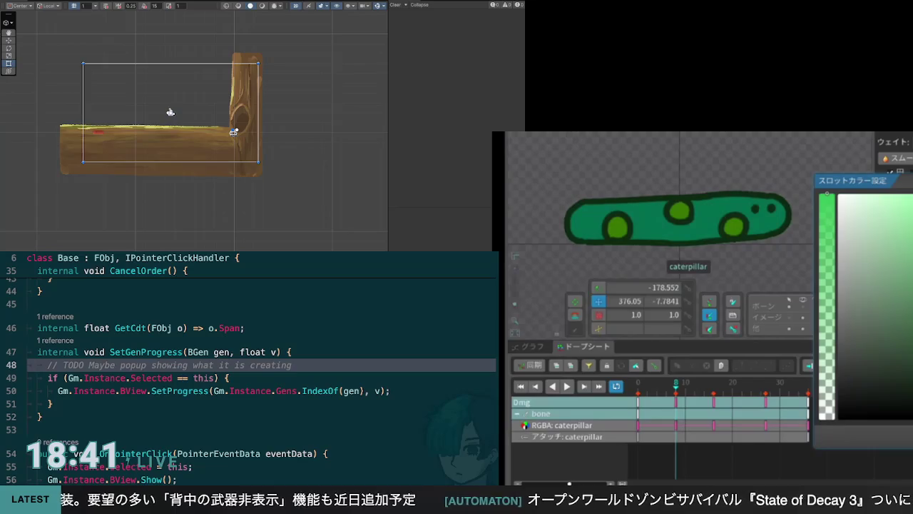
mouse_move(828, 211)
mouse_down()
mouse_move(827, 342)
mouse_move(819, 291)
mouse_up()
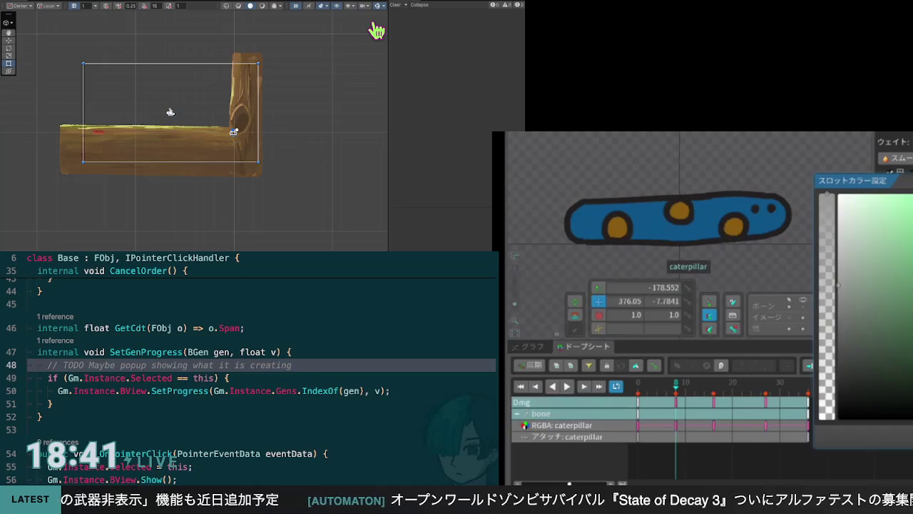
key(Escape)
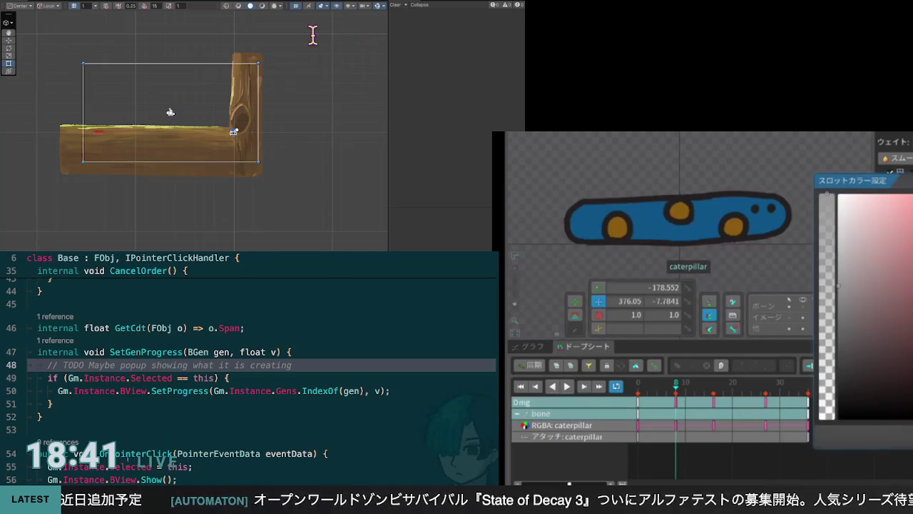
key(Escape)
mouse_move(685, 389)
mouse_down()
mouse_move(767, 396)
mouse_move(717, 397)
mouse_up()
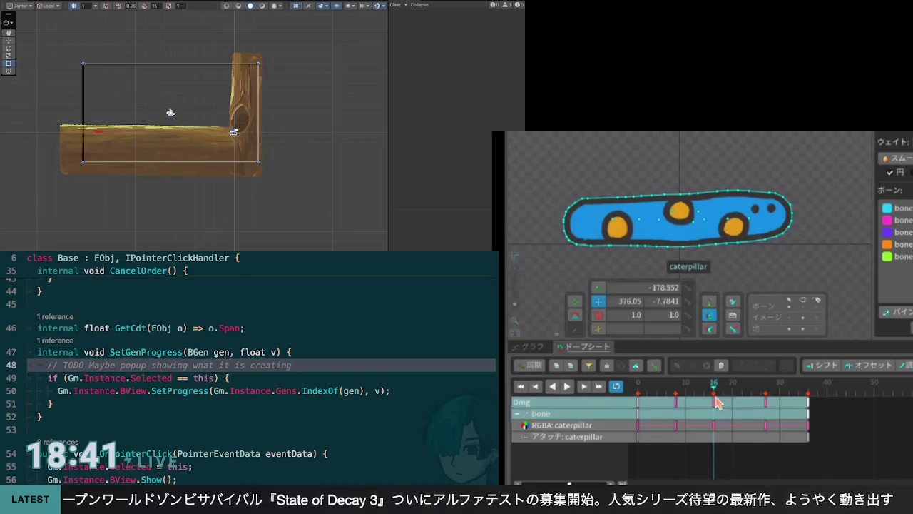
mouse_move(717, 403)
mouse_down()
mouse_move(636, 416)
mouse_move(676, 418)
mouse_up()
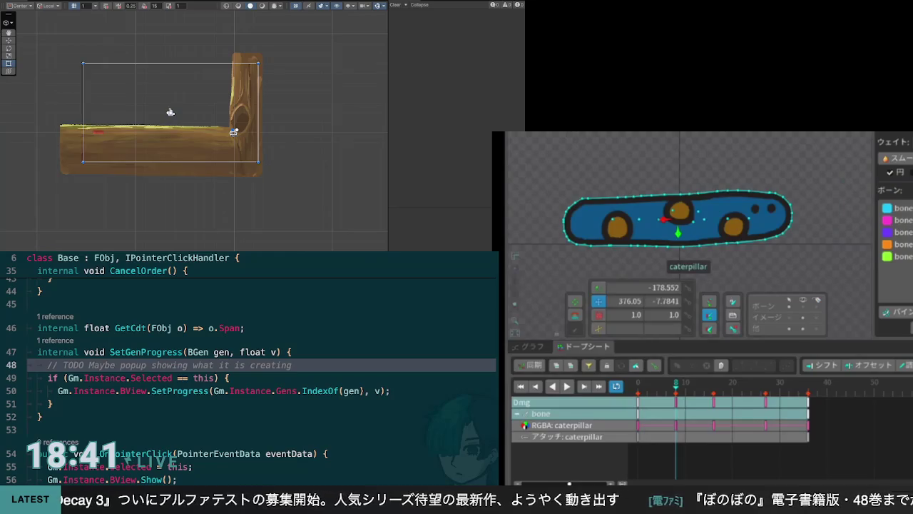
mouse_move(678, 389)
mouse_down()
mouse_move(655, 396)
mouse_move(716, 404)
mouse_move(685, 398)
mouse_move(645, 408)
mouse_move(728, 422)
mouse_move(716, 425)
mouse_move(751, 422)
mouse_move(755, 407)
mouse_up()
click(767, 408)
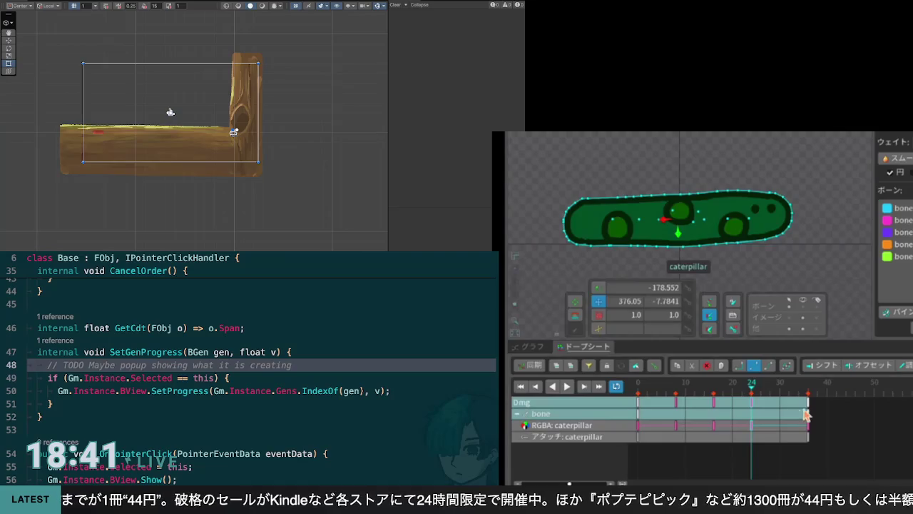
Move the Dmg end keys back to frame 32 and reset the frame-24 caterpillar tint to normal blue
mouse_move(805, 457)
mouse_down()
mouse_move(823, 410)
mouse_move(787, 419)
mouse_up()
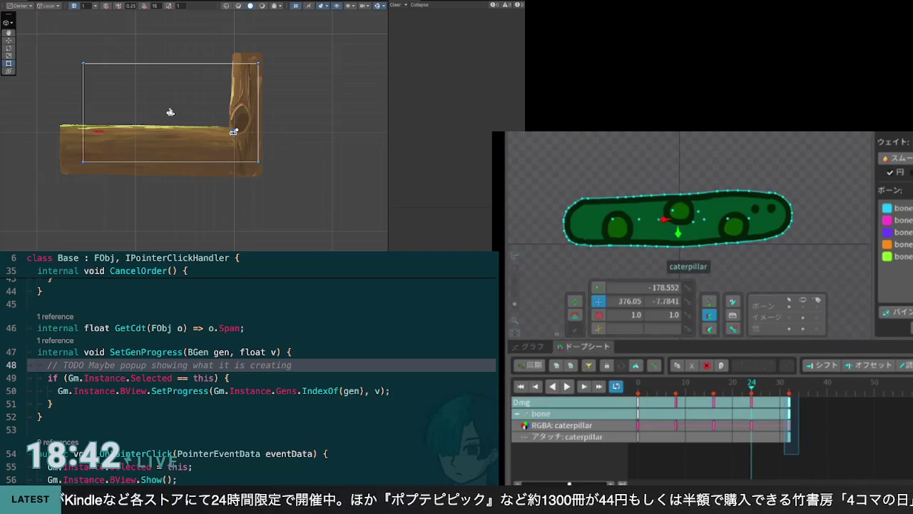
click(837, 285)
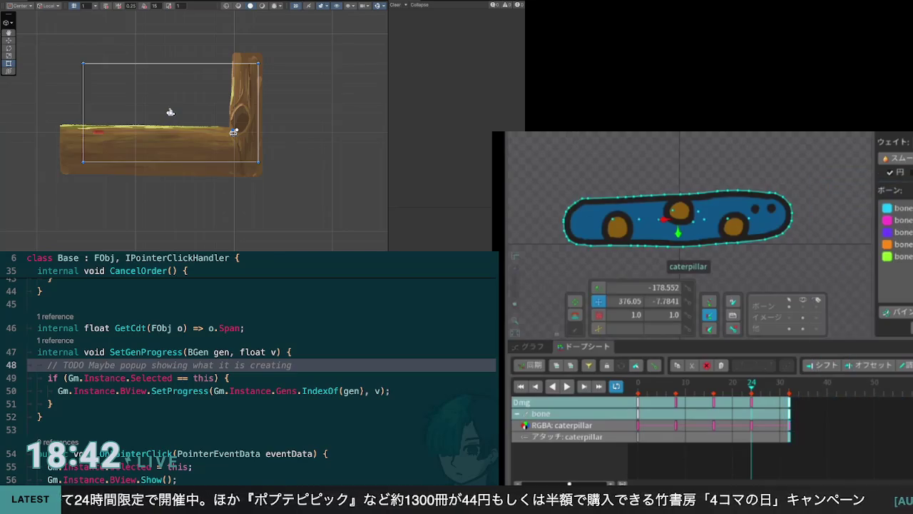
click(774, 391)
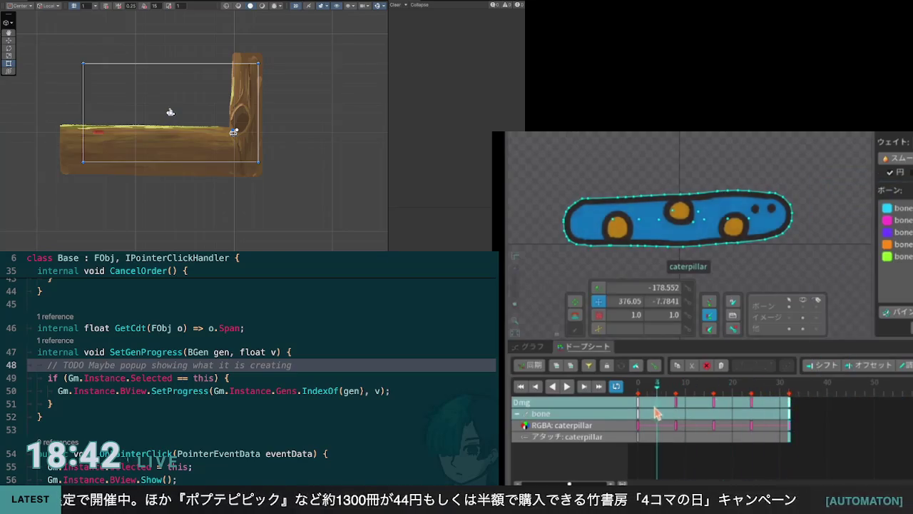
Preview the retimed Dmg animation, then bring up the tree base's Acorn production panel
click(568, 387)
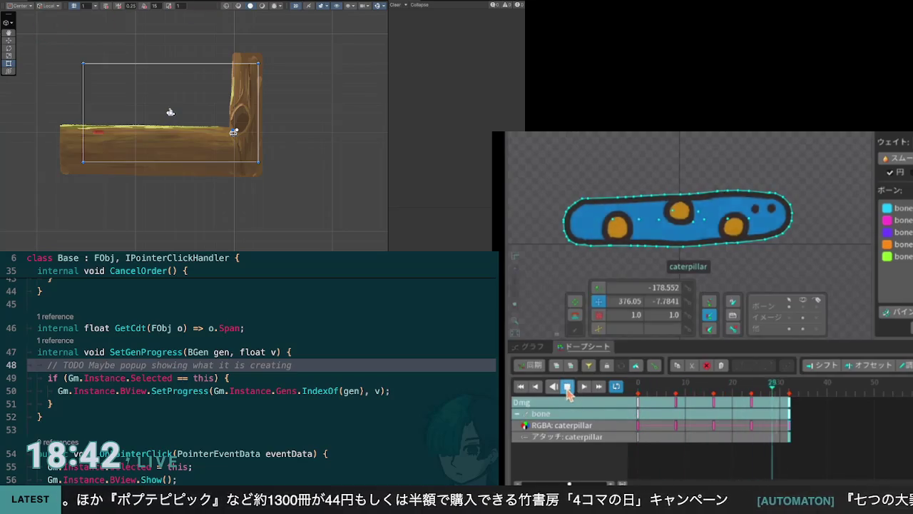
click(568, 386)
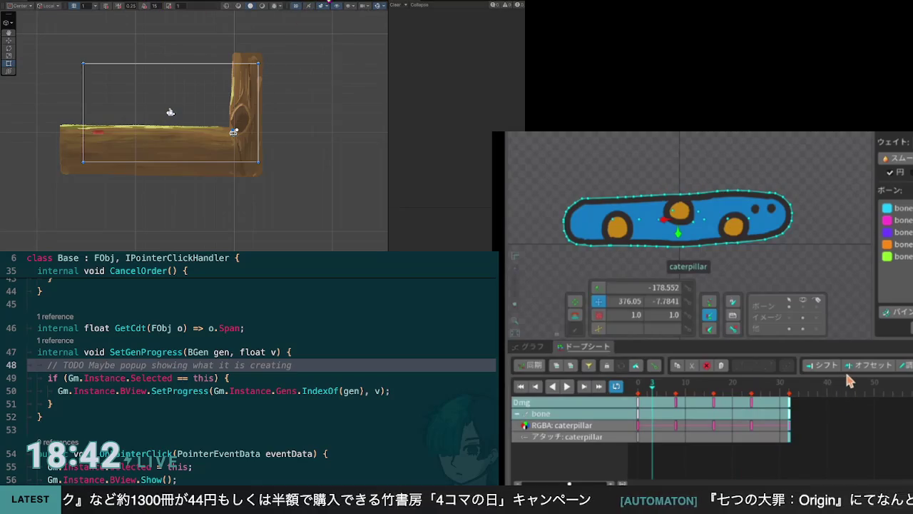
click(349, 185)
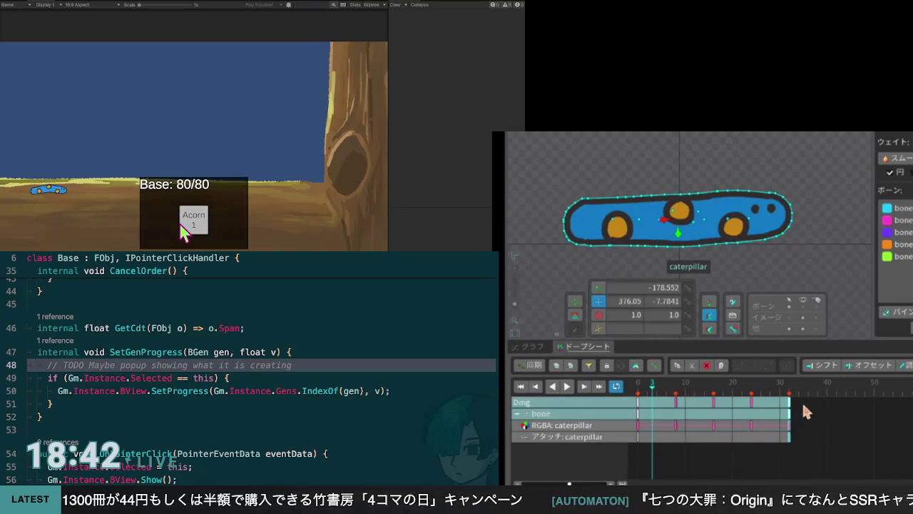
Stretch the last Dmg keys to frame 36, move the frame-24 keys to about 27, and nudge the frame-8 keys later
drag(788, 424, 808, 424)
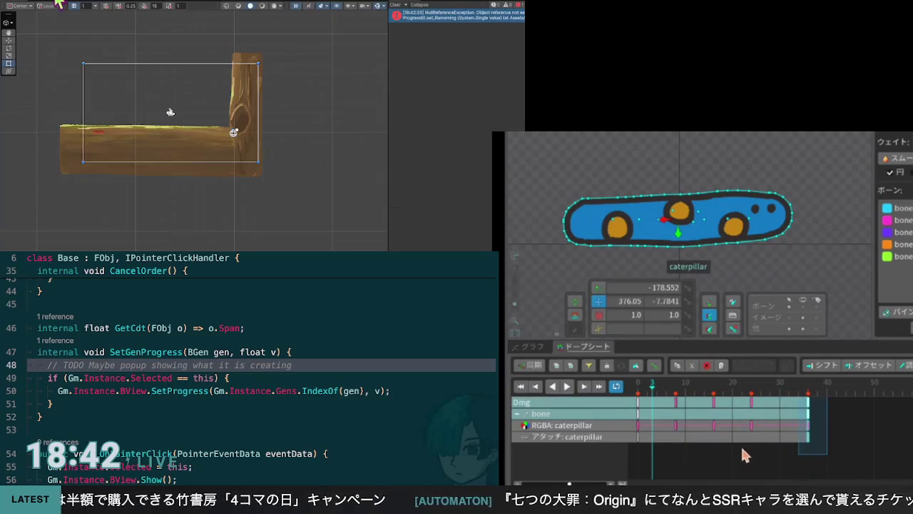
click(750, 426)
mouse_move(751, 426)
mouse_down()
mouse_move(765, 426)
mouse_move(722, 425)
mouse_up()
click(713, 424)
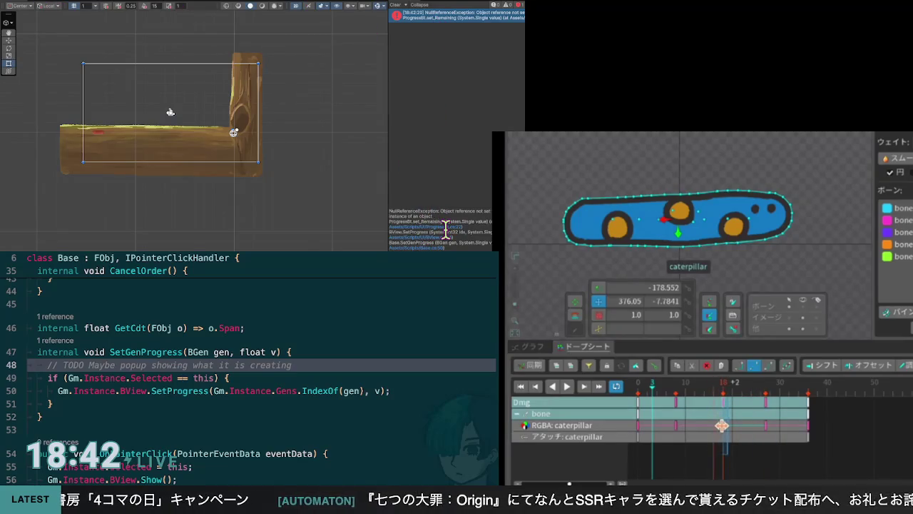
mouse_move(679, 447)
mouse_down()
mouse_move(667, 400)
mouse_move(676, 423)
mouse_up()
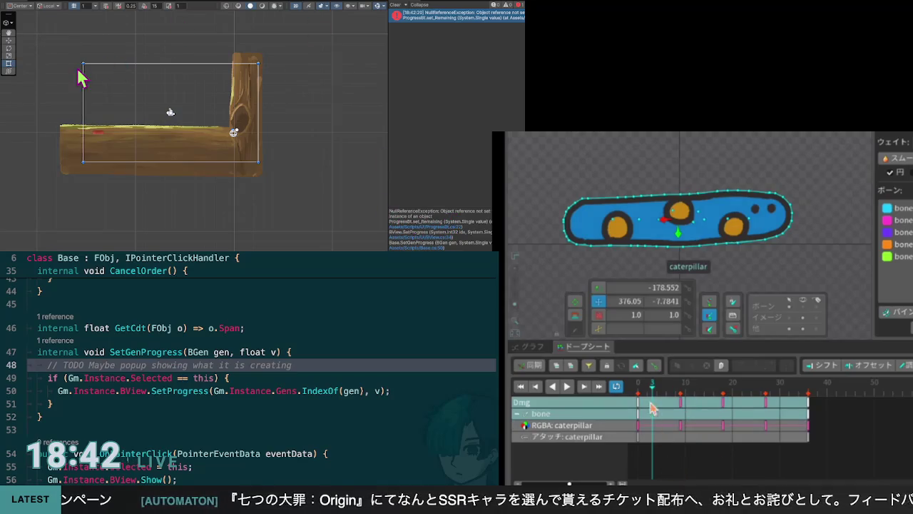
click(638, 385)
Replay the retimed Dmg animation a few times, then jump to the error at ProgressBt.cs line 22
click(567, 386)
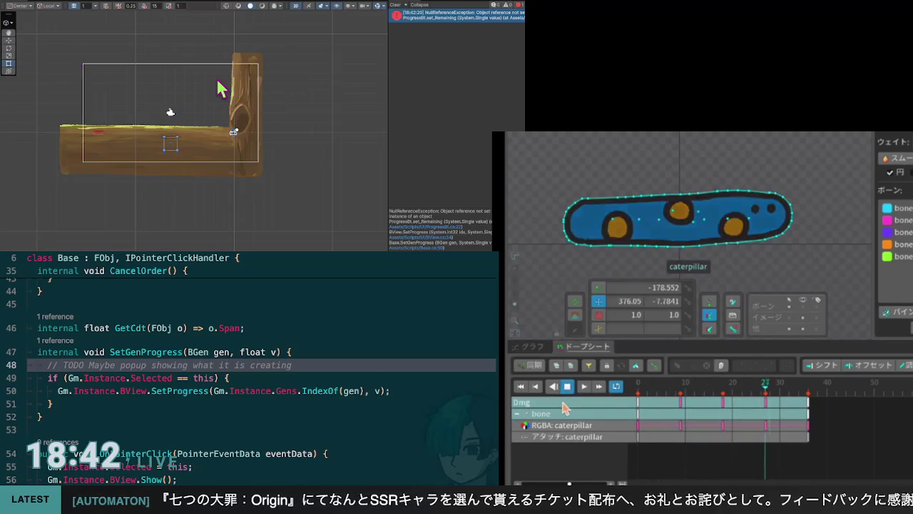
click(569, 387)
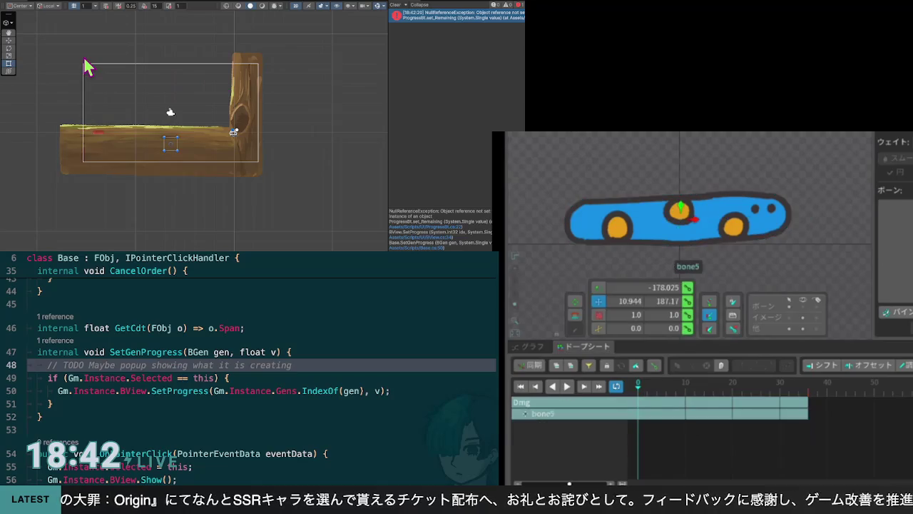
click(567, 386)
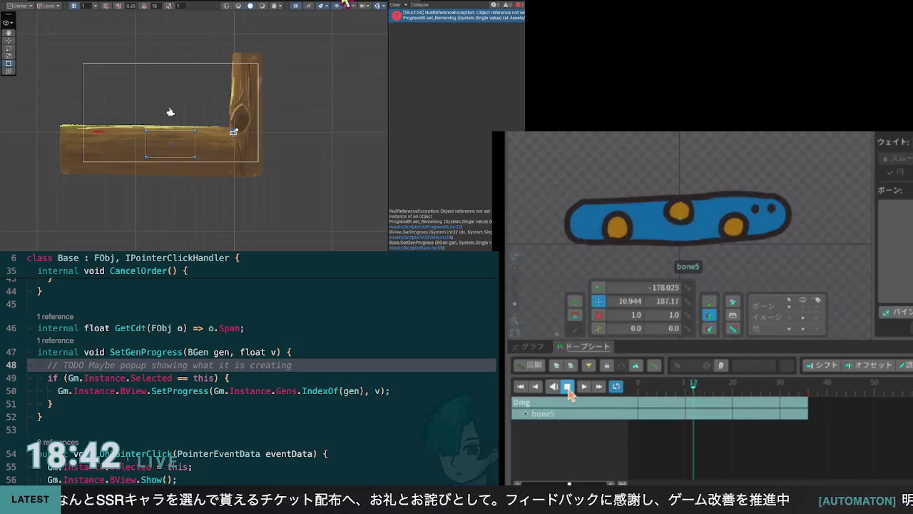
click(568, 387)
click(568, 387)
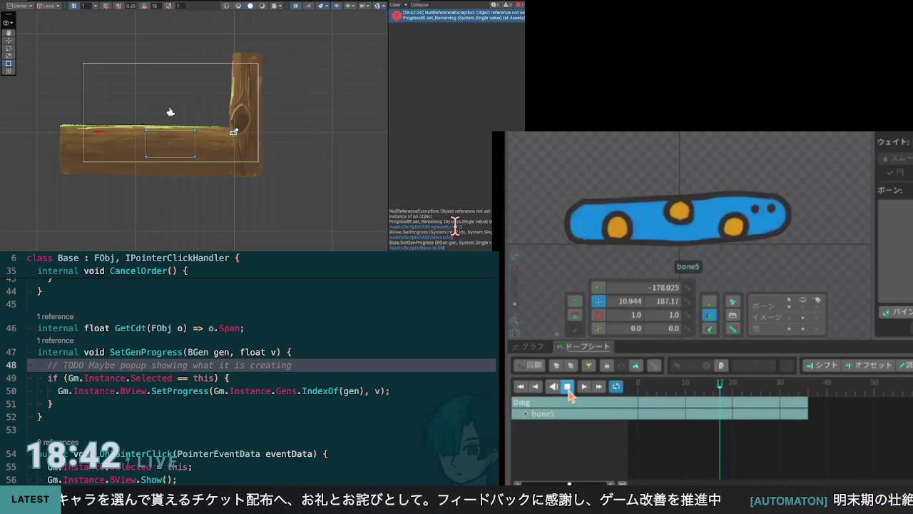
click(568, 387)
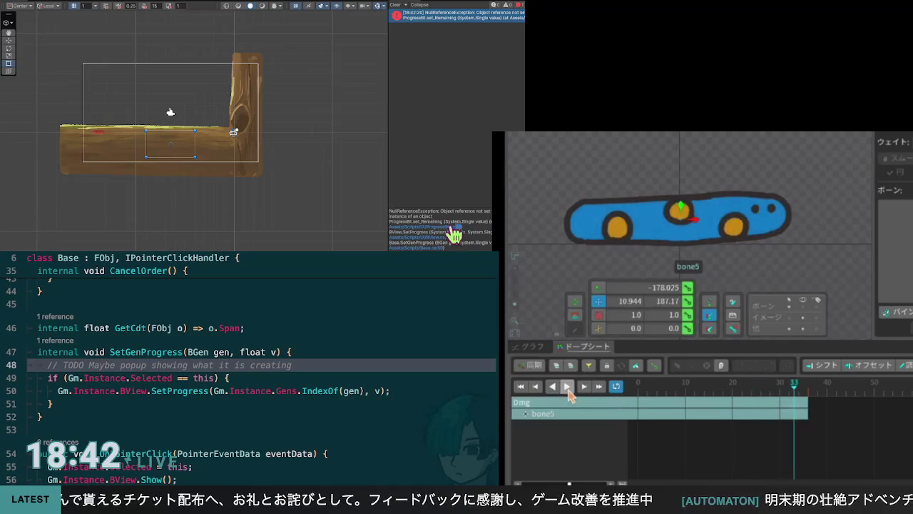
click(445, 226)
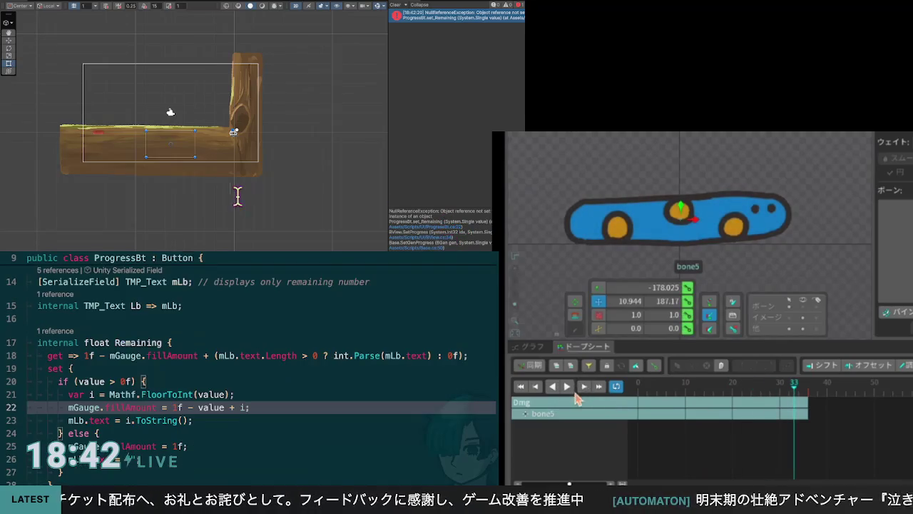
click(568, 387)
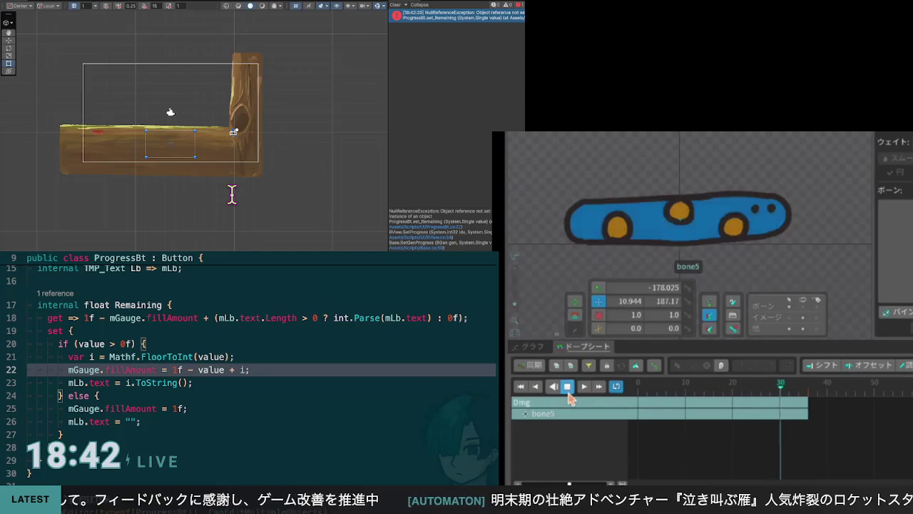
click(568, 386)
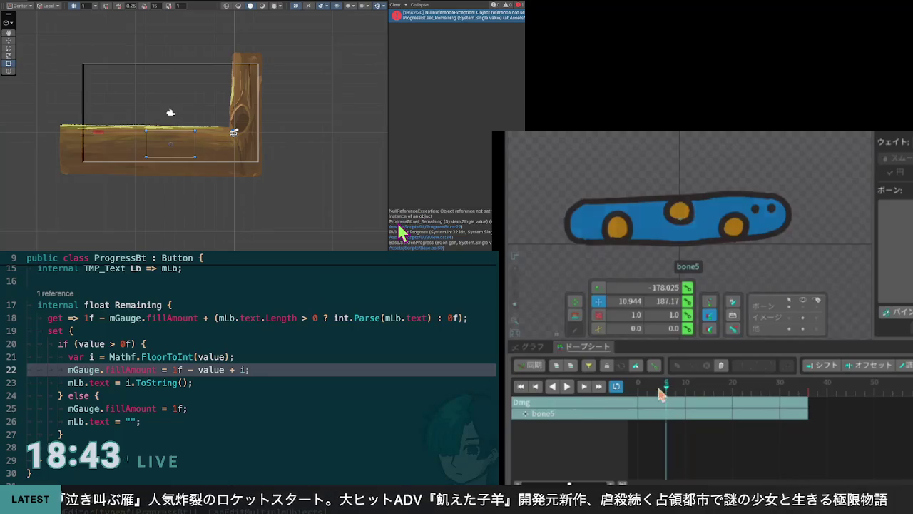
click(635, 389)
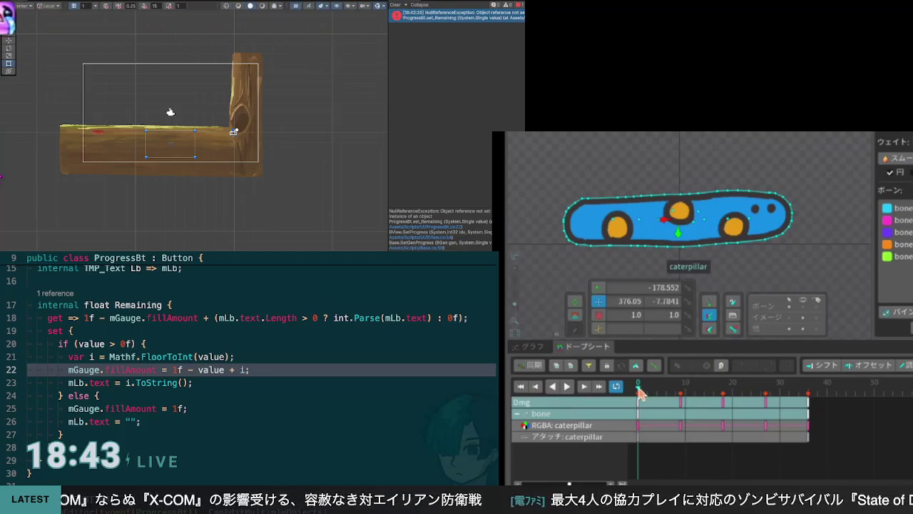
drag(640, 393, 681, 397)
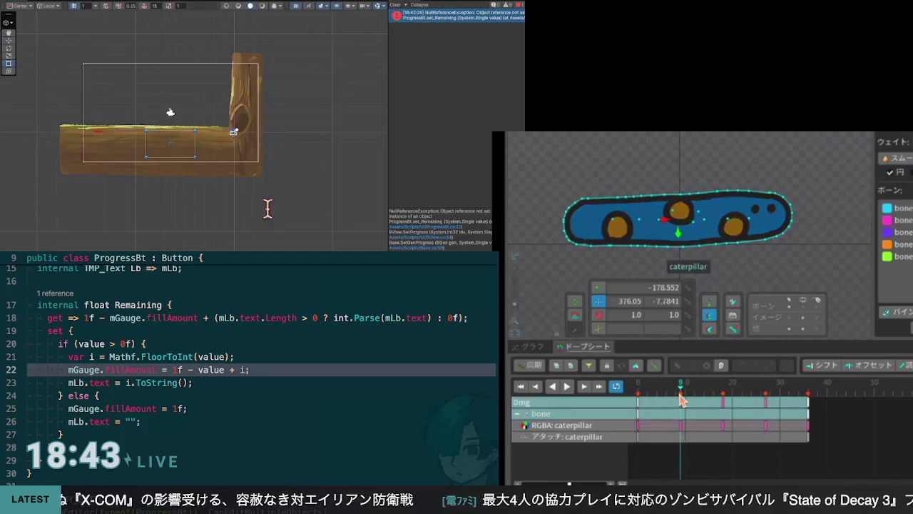
Set a key on the アタッチ: caterpillar attachment track at frame 5 of the Dmg animation
key(Down)
key(Down)
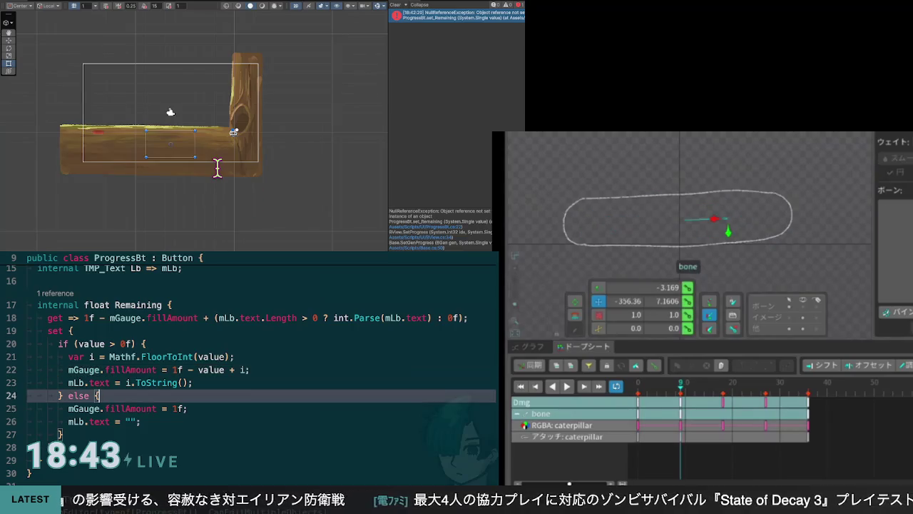
click(666, 391)
click(663, 391)
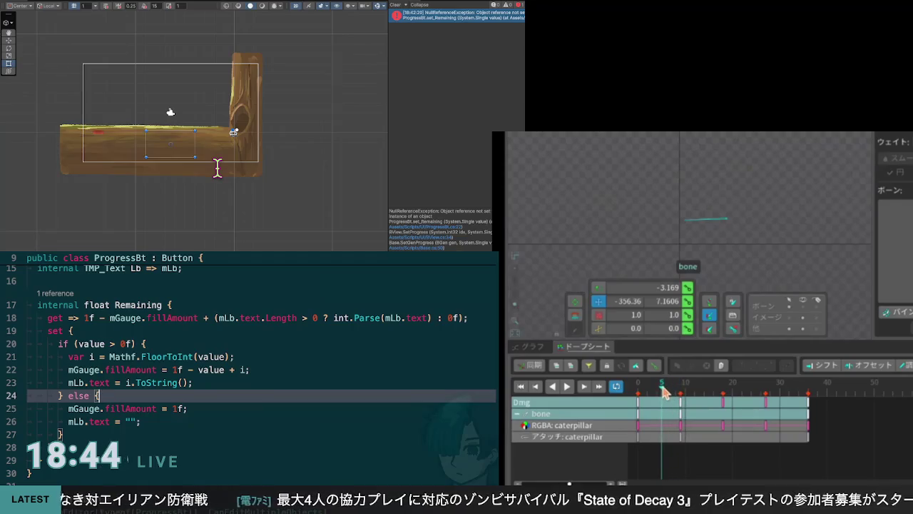
click(663, 436)
drag(662, 391, 684, 395)
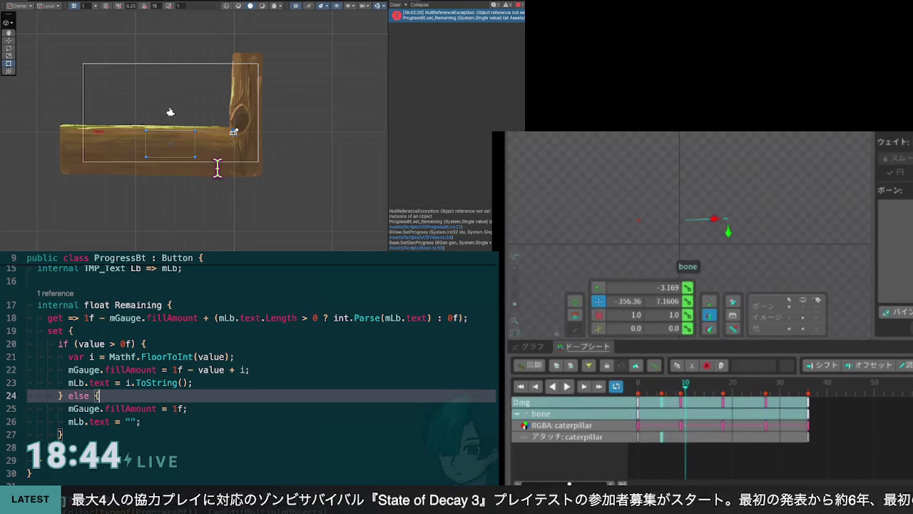
Scrub the Dmg animation between frames 1 and 10, checking the caterpillar mesh and bone
key(Down)
click(685, 400)
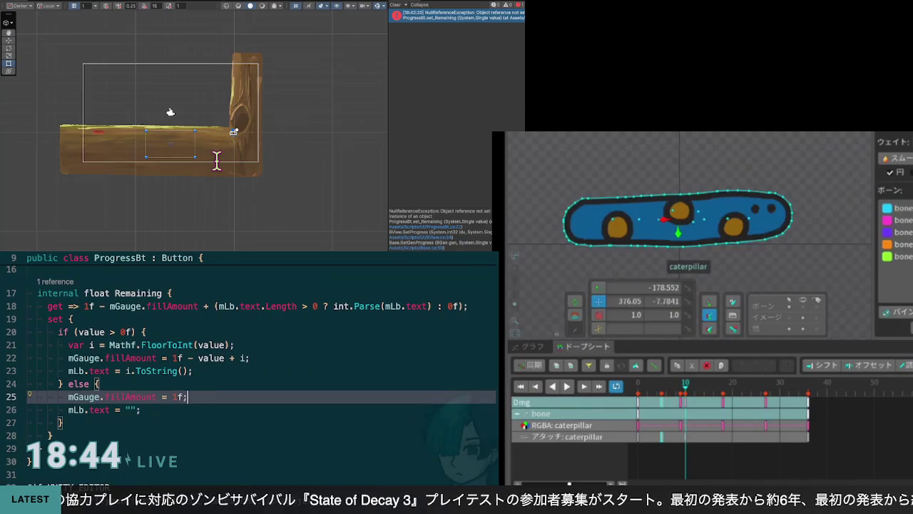
mouse_move(685, 391)
mouse_down()
mouse_move(571, 393)
mouse_move(662, 392)
mouse_up()
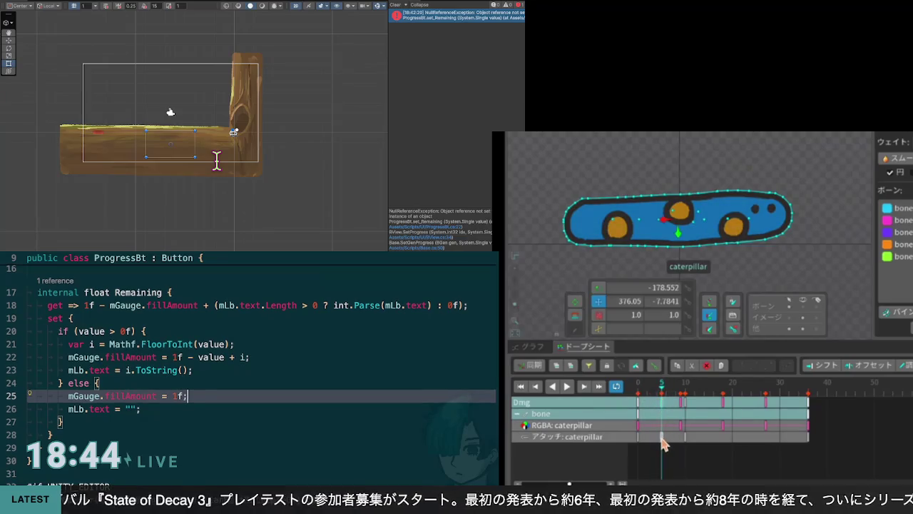
click(714, 219)
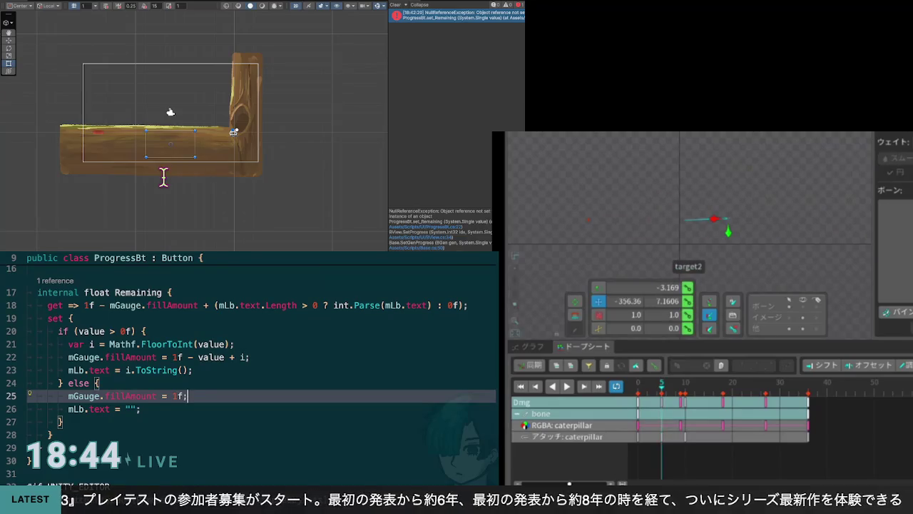
key(Down)
key(Up)
key(Down)
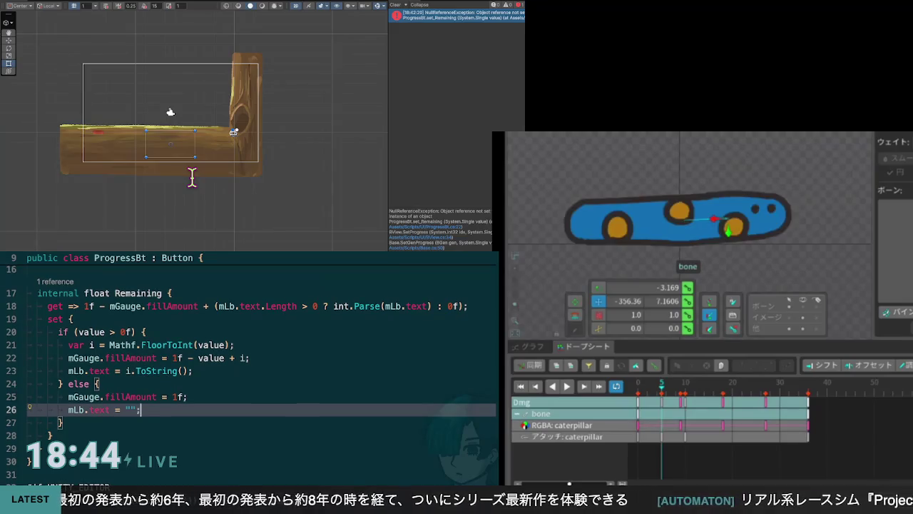
click(666, 393)
mouse_move(669, 399)
mouse_down()
mouse_move(642, 399)
mouse_move(690, 407)
mouse_move(662, 395)
mouse_up()
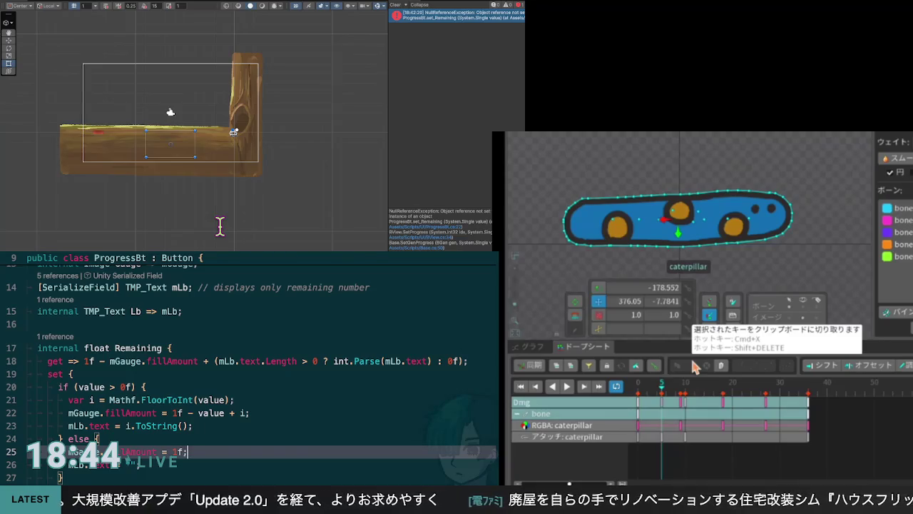
key(Down)
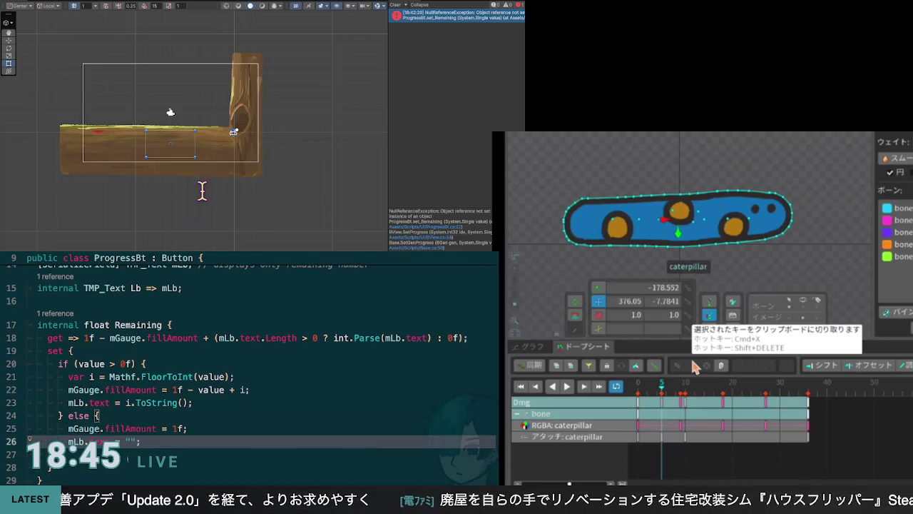
key(Up)
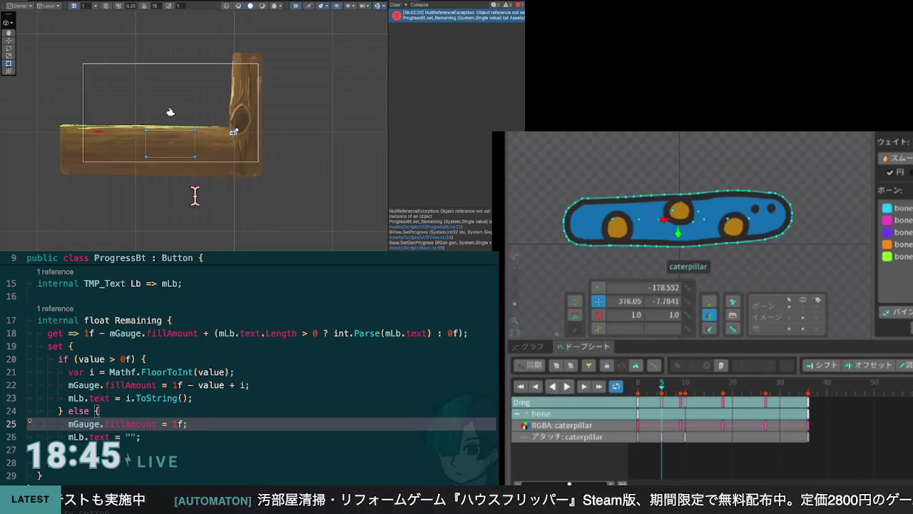
scroll(197, 194, up, 1)
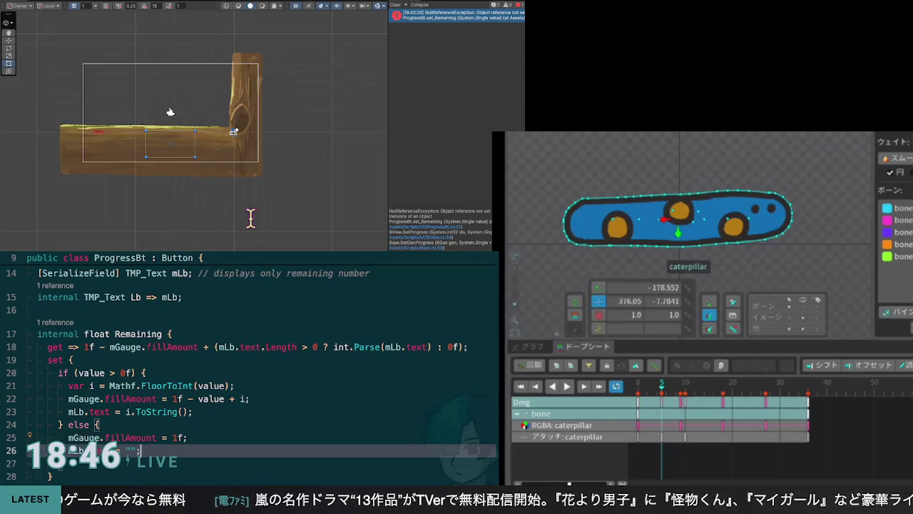
scroll(236, 204, down, 1)
scroll(236, 204, up, 1)
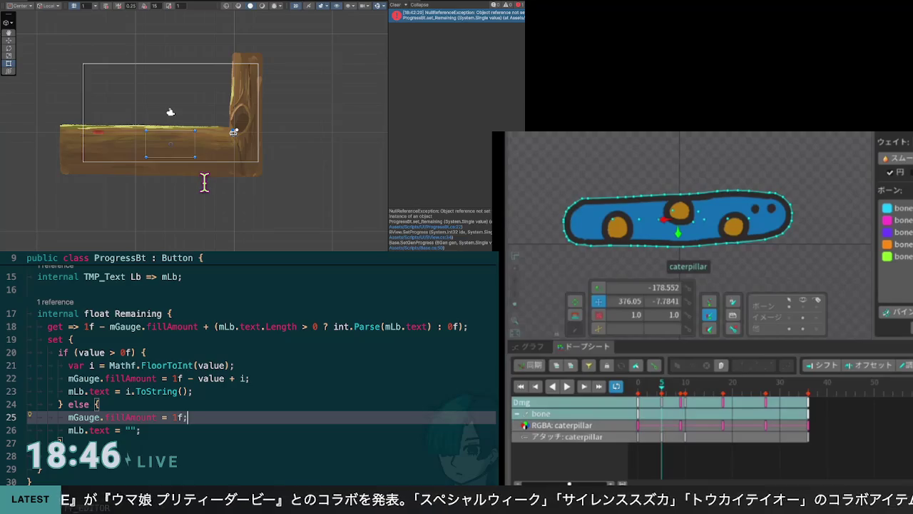
scroll(250, 357, up, 3)
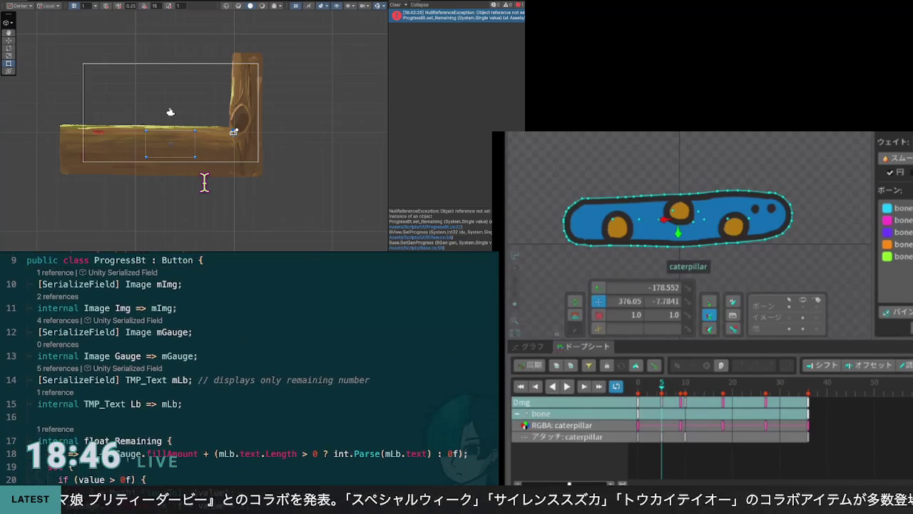
scroll(249, 357, down, 3)
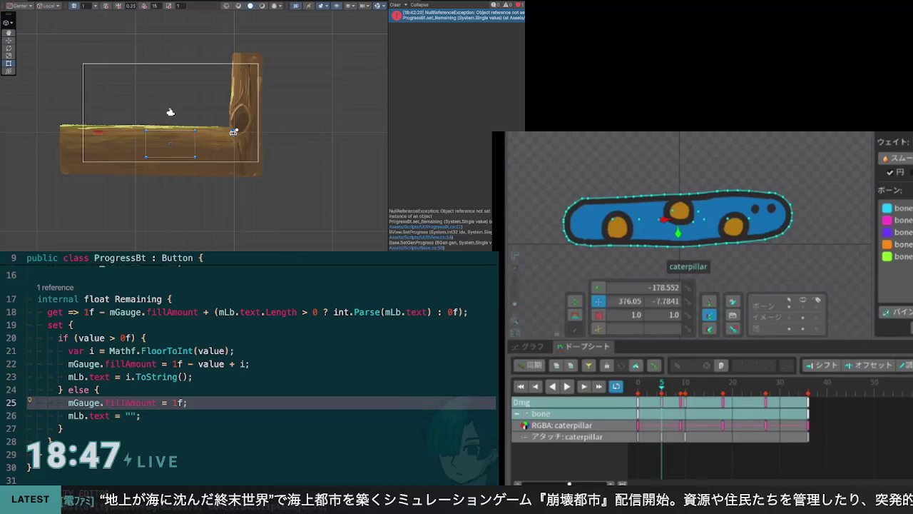
key(Down)
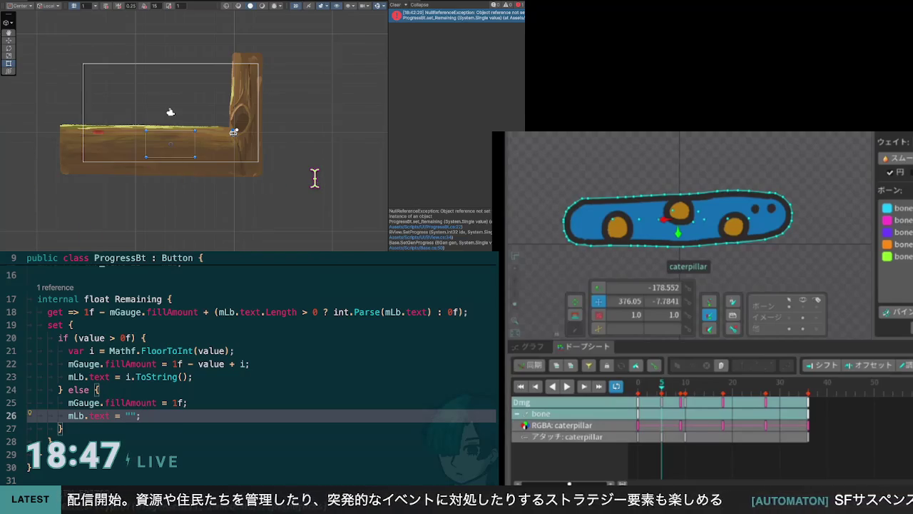
key(Up)
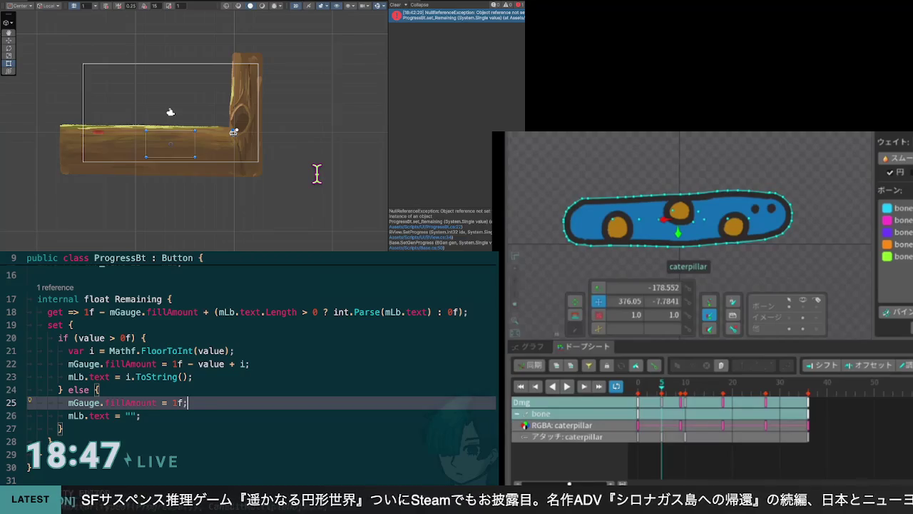
key(Down)
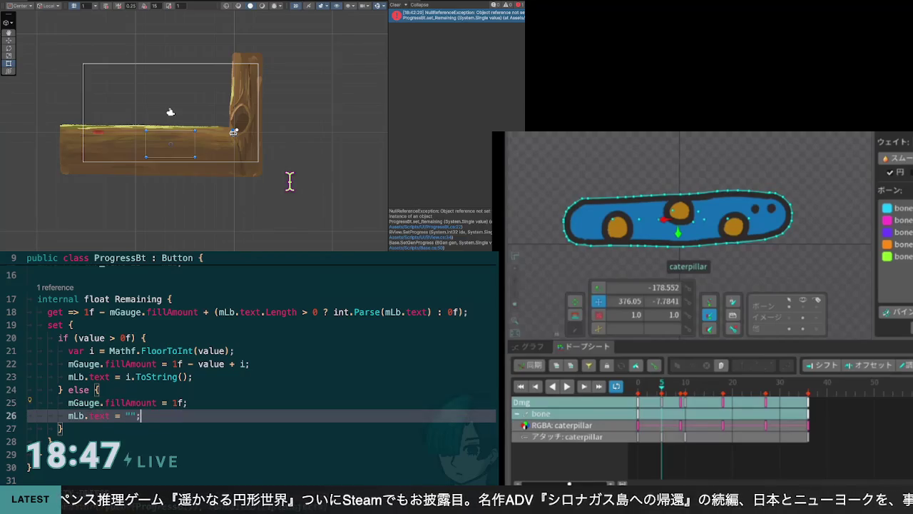
key(Up)
key(Up)
key(Up)
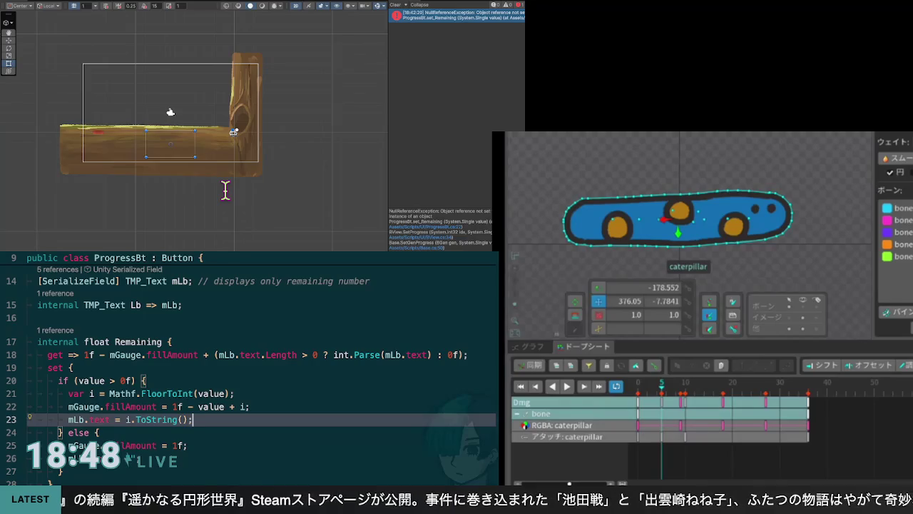
At frame 5, collapse the overlapping caterpillar colour keys into a single key
mouse_move(663, 389)
mouse_down()
mouse_move(642, 396)
mouse_move(660, 407)
mouse_up()
click(660, 404)
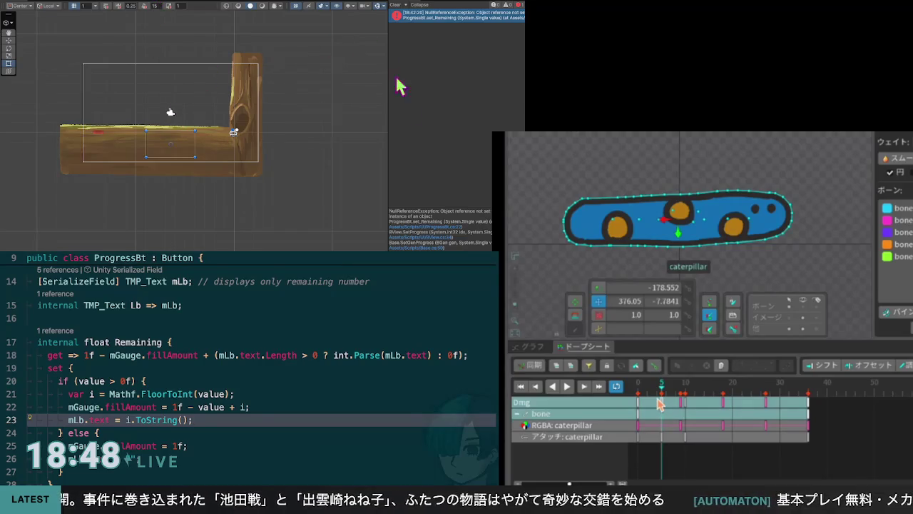
click(423, 223)
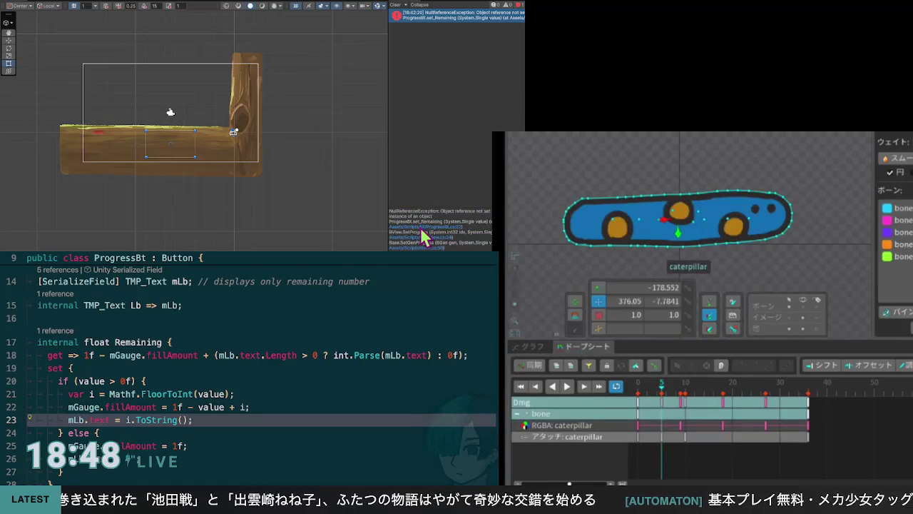
key(Up)
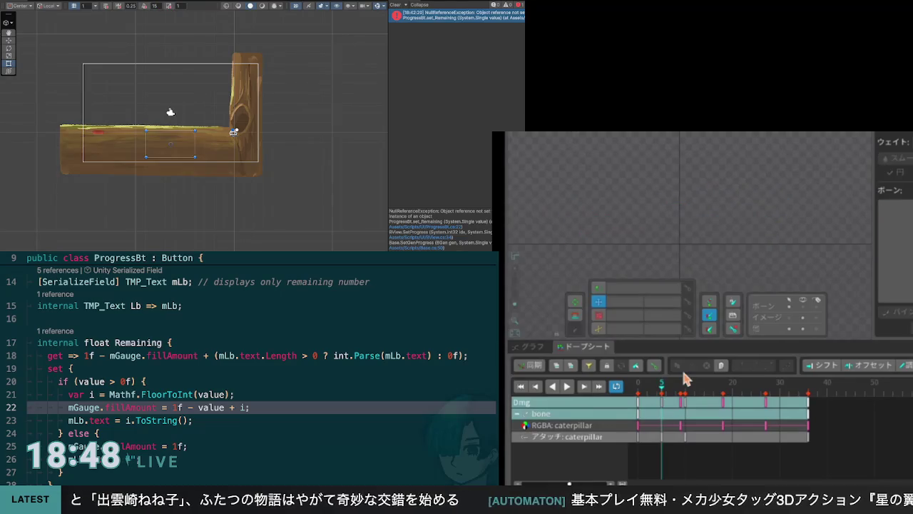
key(ctrl+z)
scroll(250, 371, up, 3)
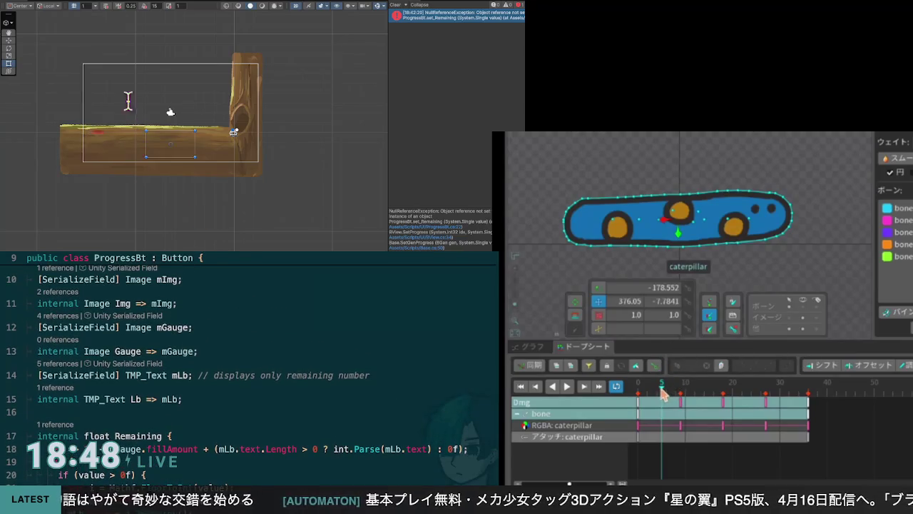
Scrub frames 0–5 to check the result and remove the deform track from the Dmg animation
drag(660, 383, 637, 386)
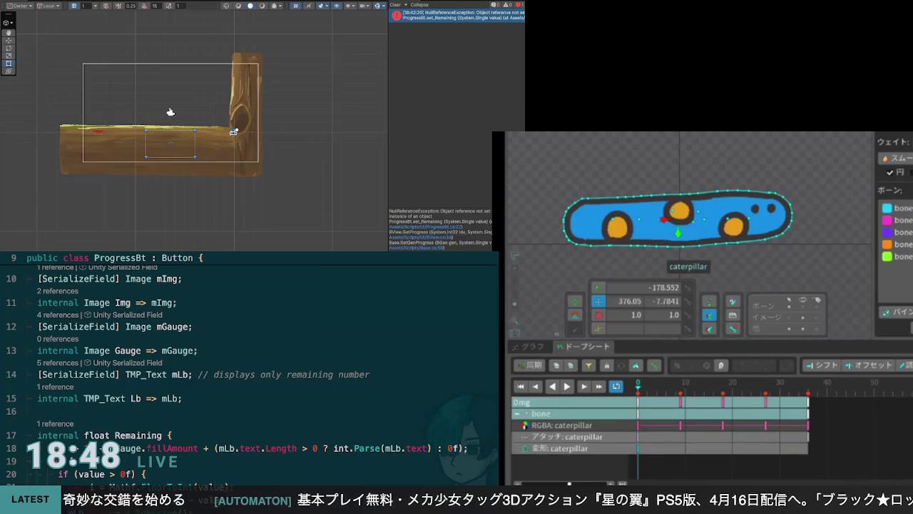
drag(642, 389, 660, 394)
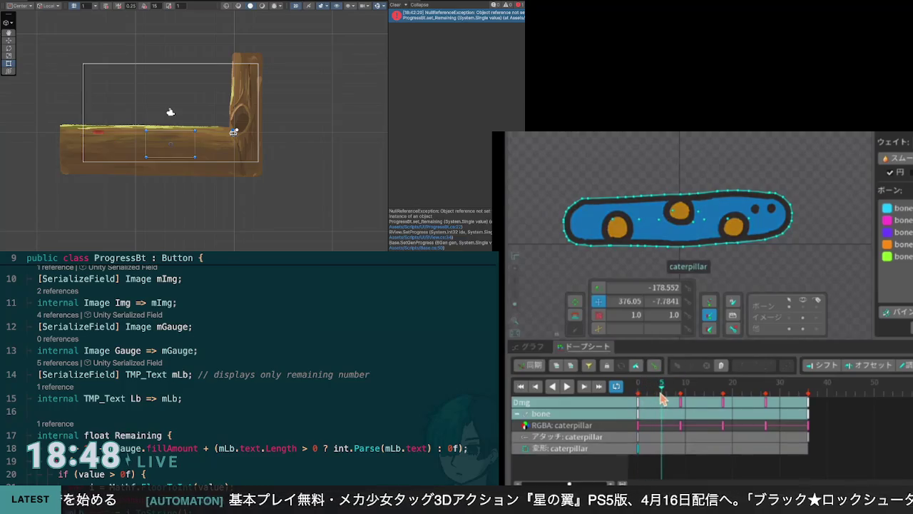
click(714, 218)
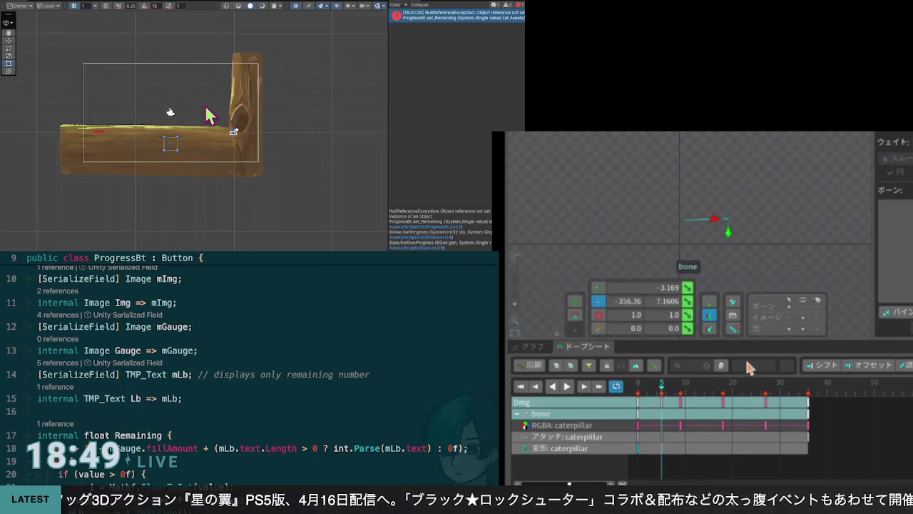
click(684, 393)
click(662, 394)
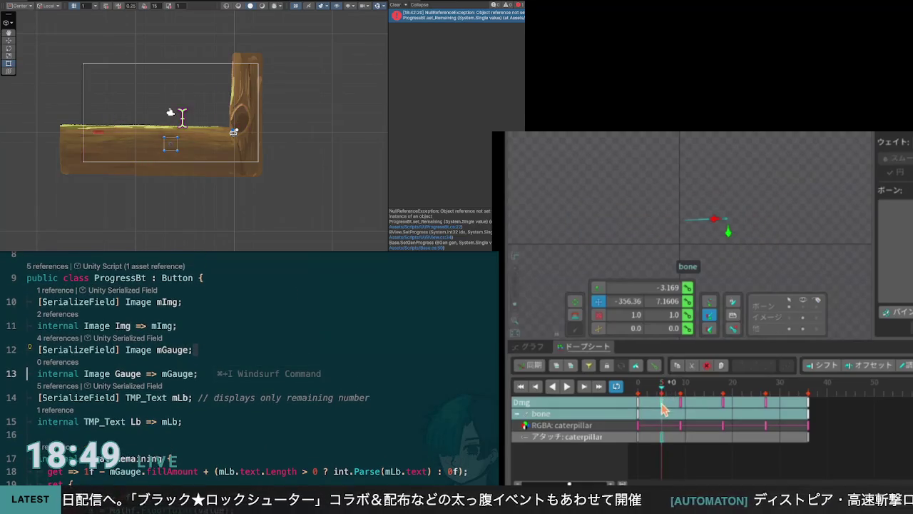
Scrub the Dmg animation through frames 9–12, select the caterpillar mesh, and play the animation
drag(662, 395, 682, 397)
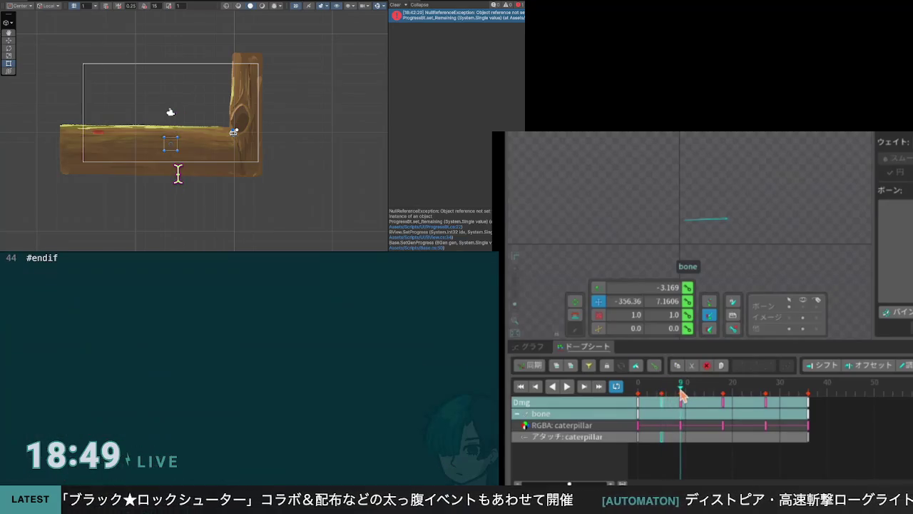
scroll(331, 174, right, 5)
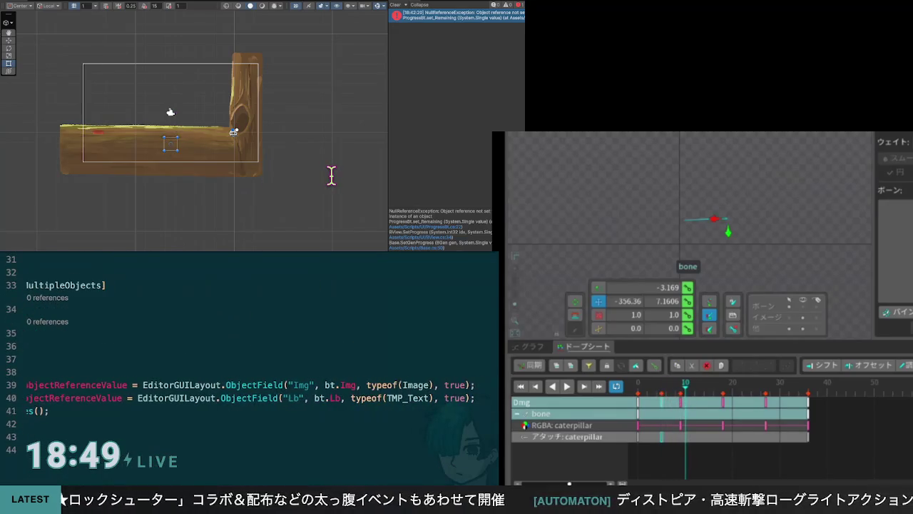
drag(685, 394, 781, 397)
scroll(261, 343, left, 5)
scroll(261, 357, up, 10)
scroll(261, 357, down, 10)
scroll(262, 357, right, 5)
click(781, 393)
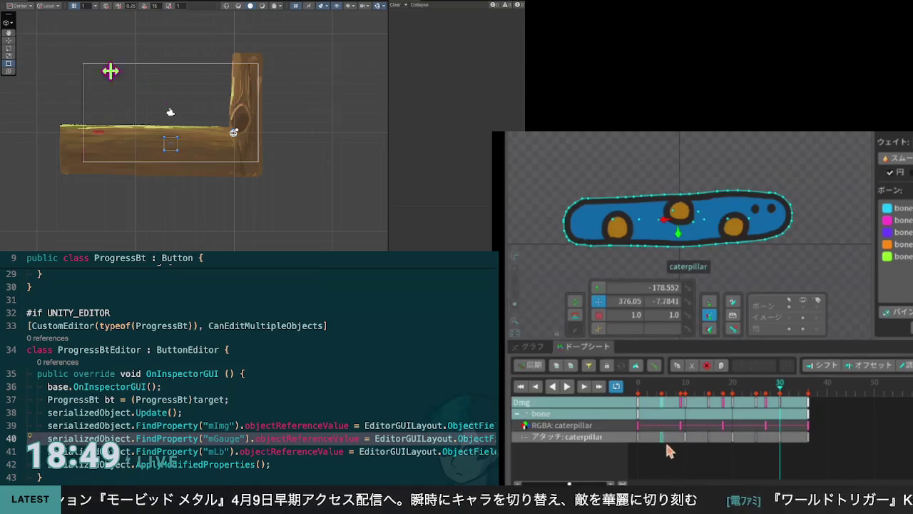
click(568, 386)
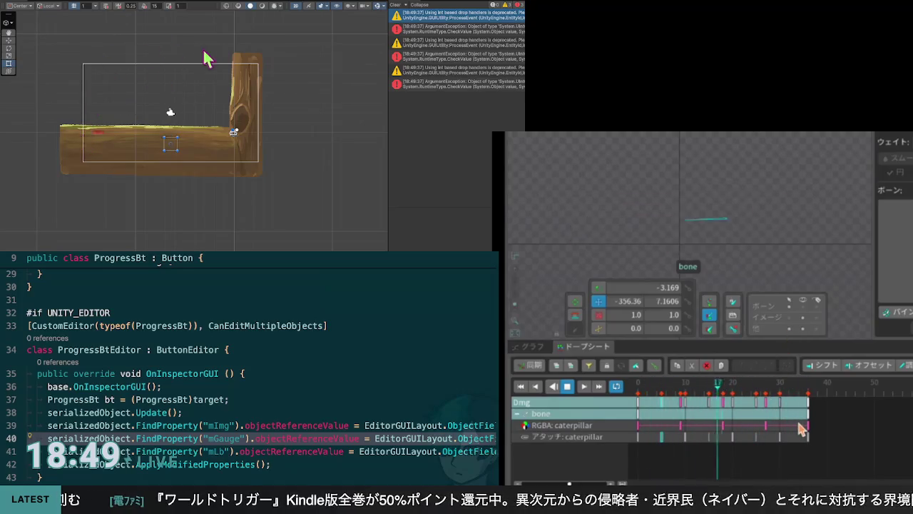
Delete all the caterpillar's colour keys, preview the Dmg animation without them, then undo the deletion
click(567, 386)
click(674, 397)
drag(675, 397, 791, 401)
drag(827, 429, 639, 430)
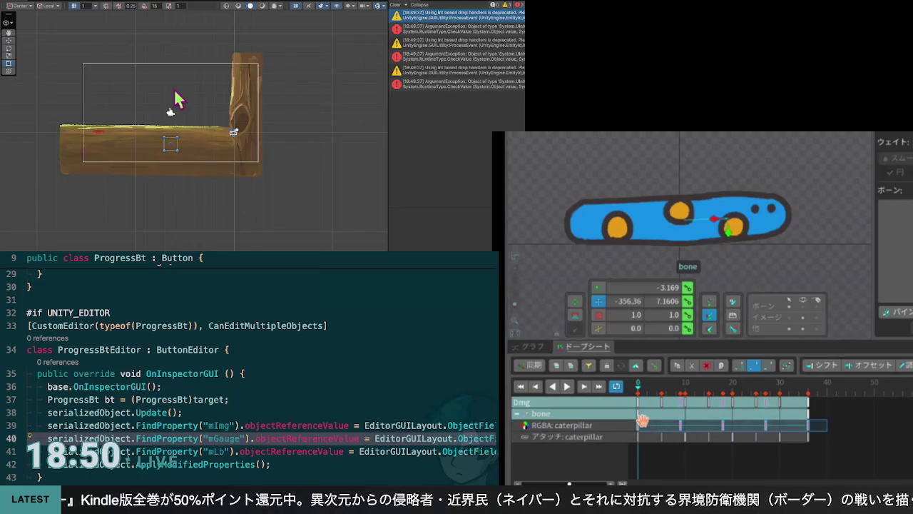
key(Delete)
click(568, 389)
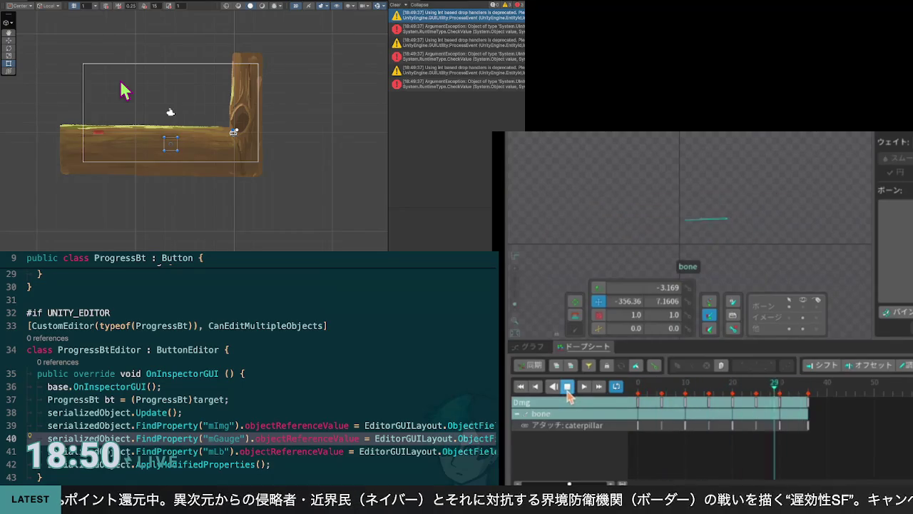
click(571, 394)
click(568, 386)
key(ctrl+z)
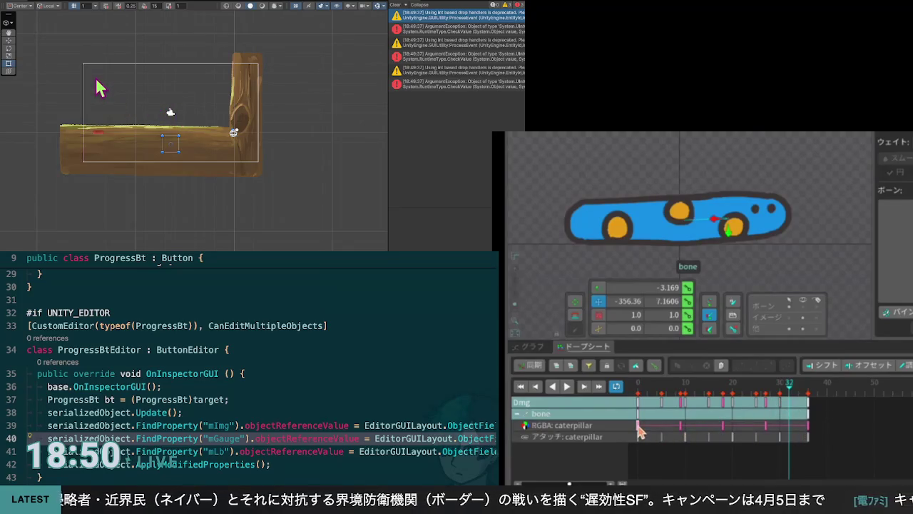
Move one RGBA colour key earlier and a later one further right, then play the result
drag(682, 428, 652, 428)
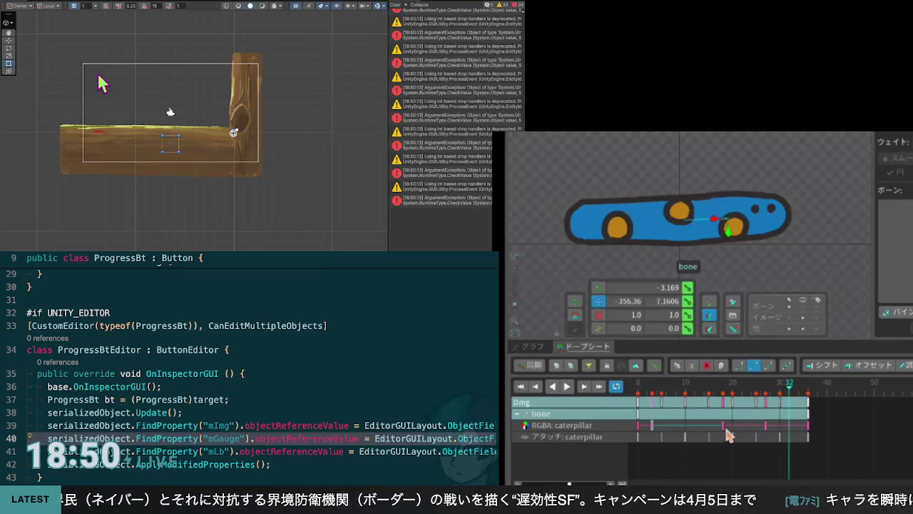
click(773, 434)
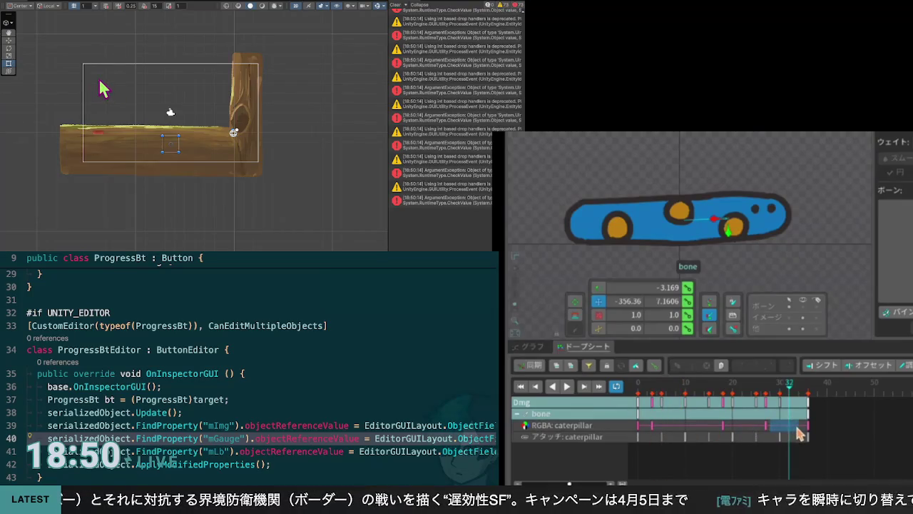
drag(769, 431, 795, 426)
click(722, 425)
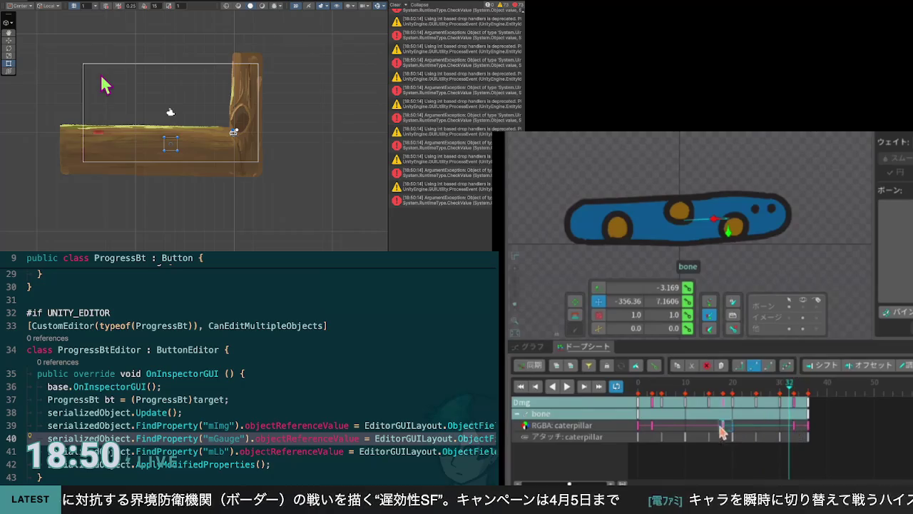
click(567, 386)
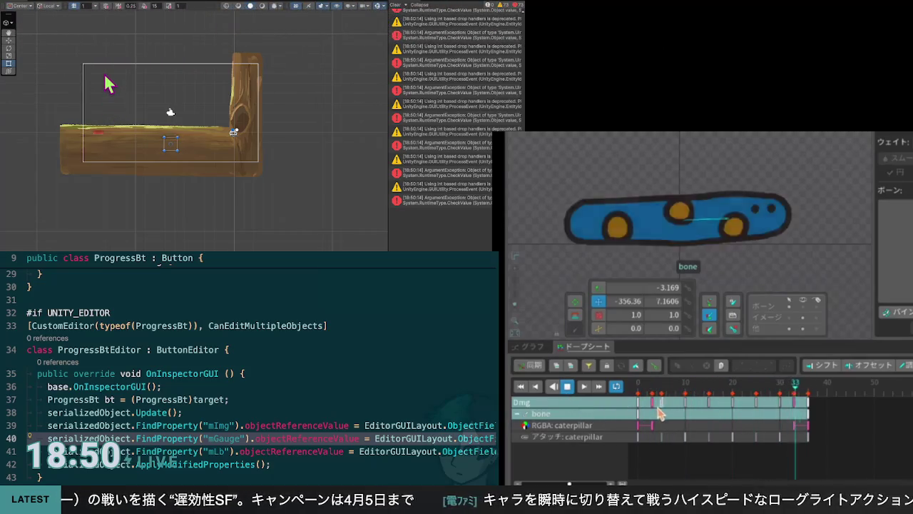
key(Delete)
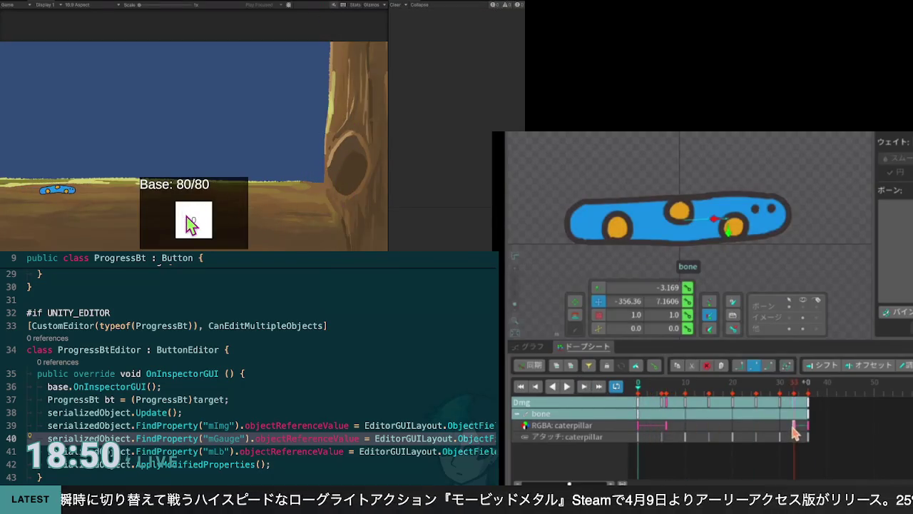
click(189, 223)
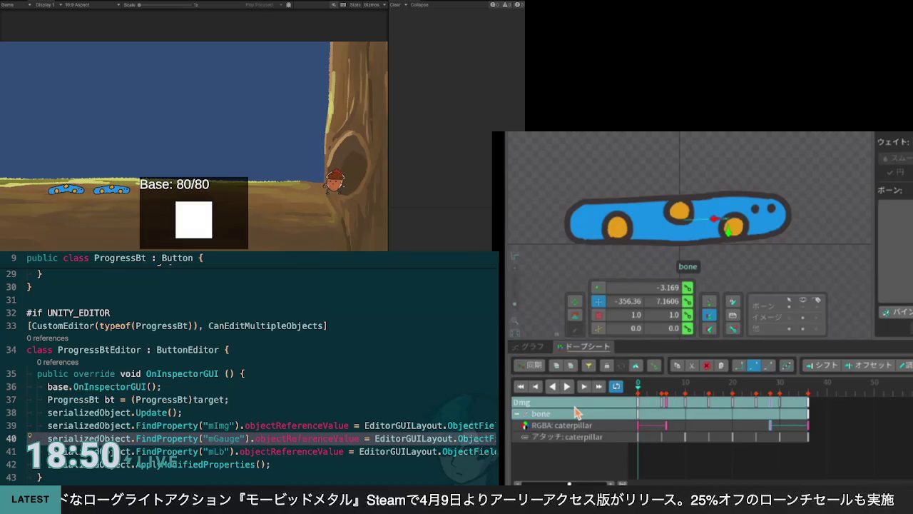
key(ctrl+p)
key(ctrl+p)
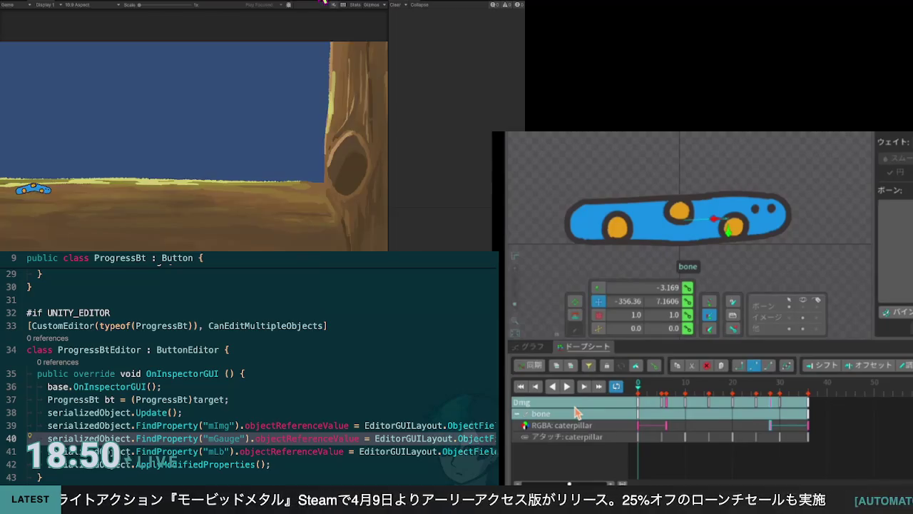
click(201, 227)
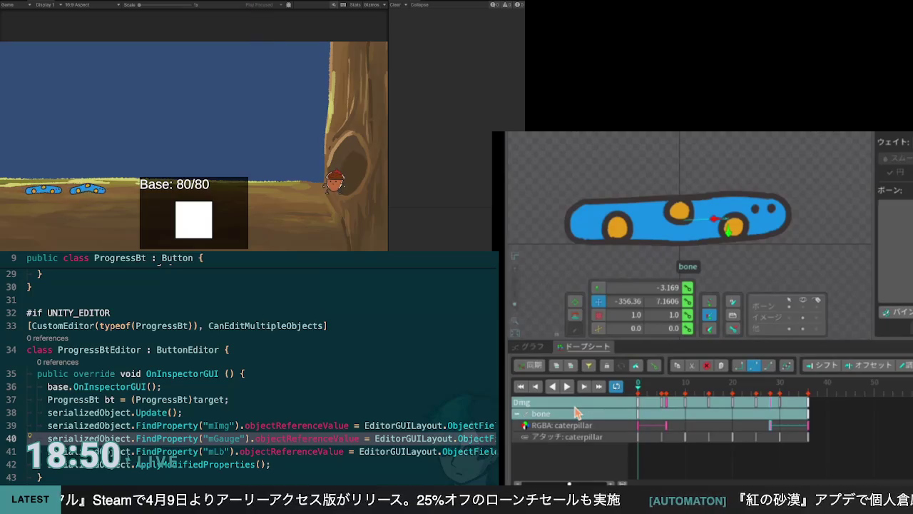
key(ctrl+p)
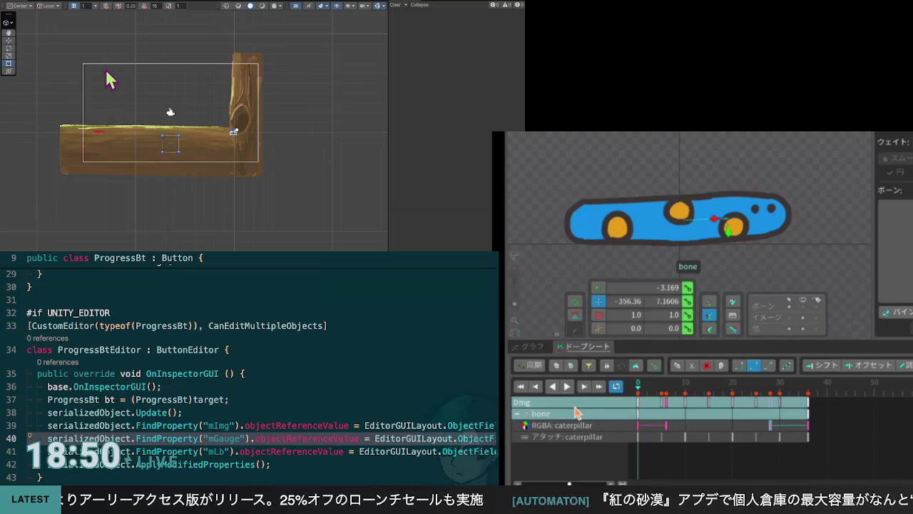
Nudge the early colour key slightly later and pull the later flash key to frame 26, then preview
click(567, 386)
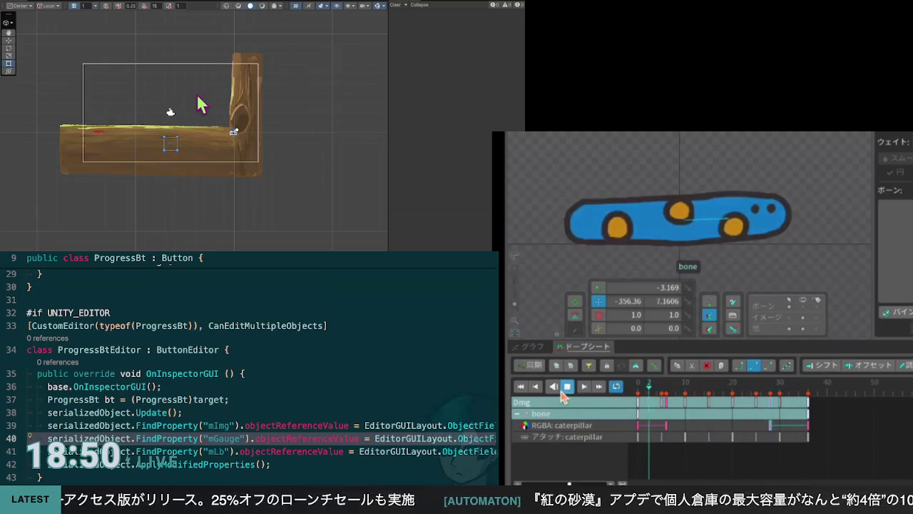
click(566, 386)
click(667, 426)
drag(669, 428, 683, 428)
drag(774, 426, 762, 433)
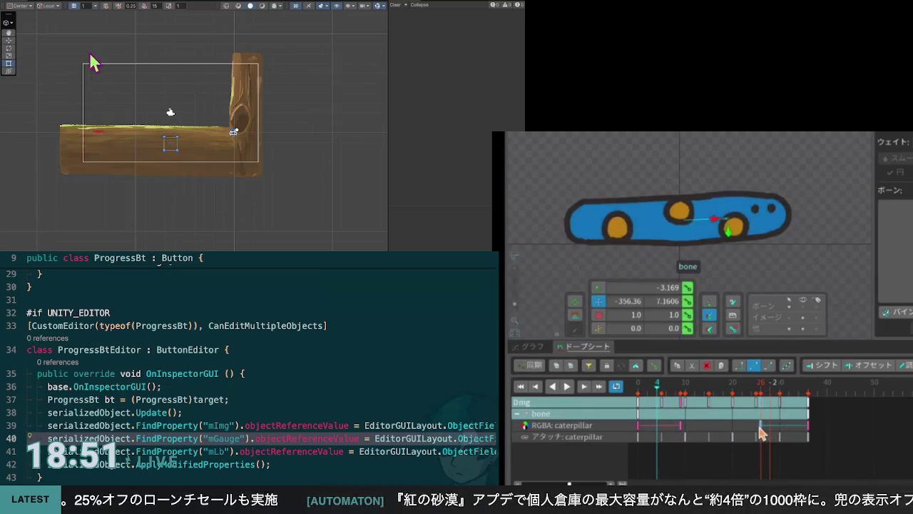
click(568, 386)
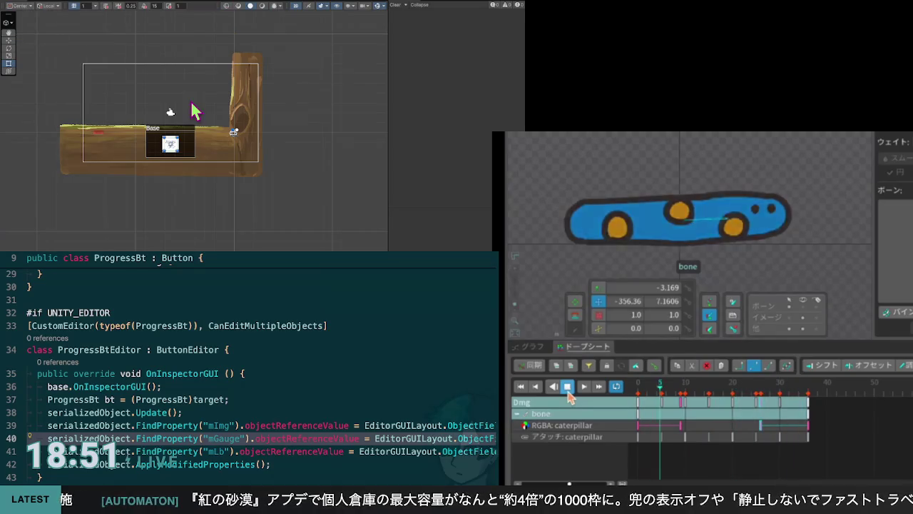
click(569, 388)
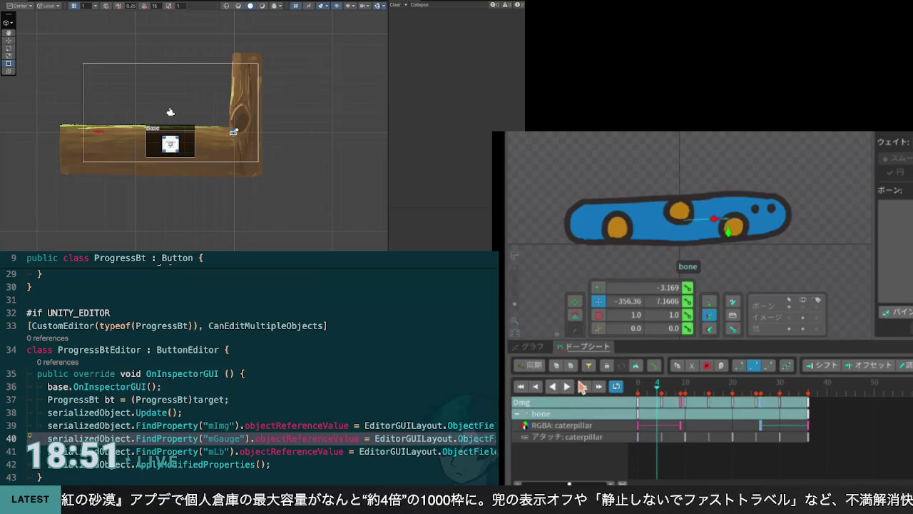
Zoom in on the Base panel, save the Spine project with Ctrl+S, and start the game with Ctrl+P
scroll(175, 146, up, 5)
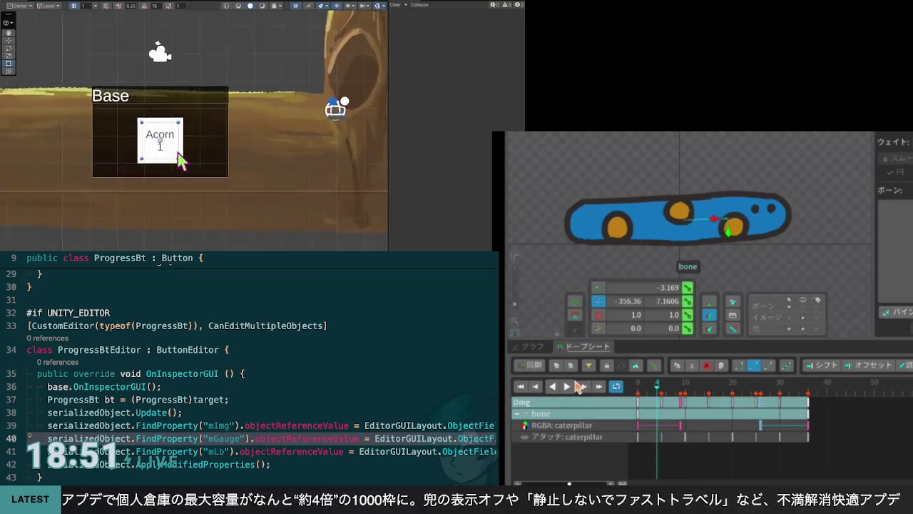
scroll(178, 160, up, 1)
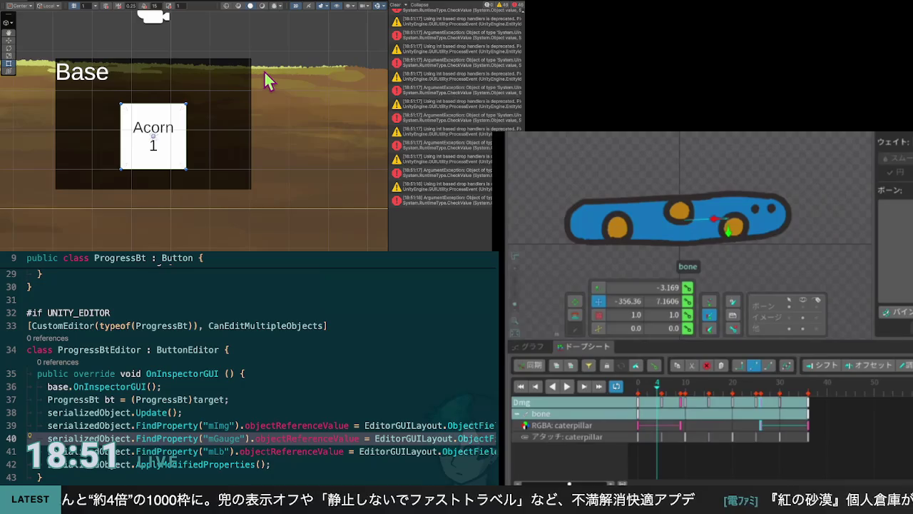
key(ctrl+s)
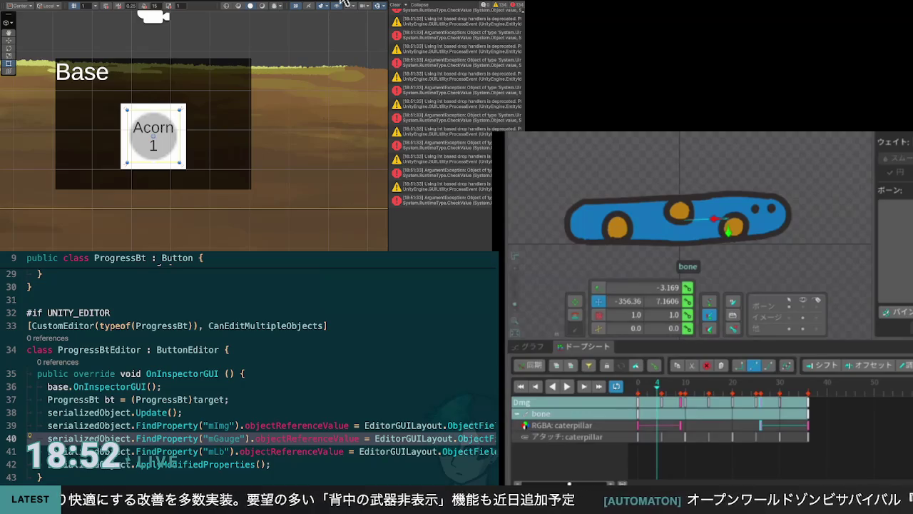
key(ctrl+p)
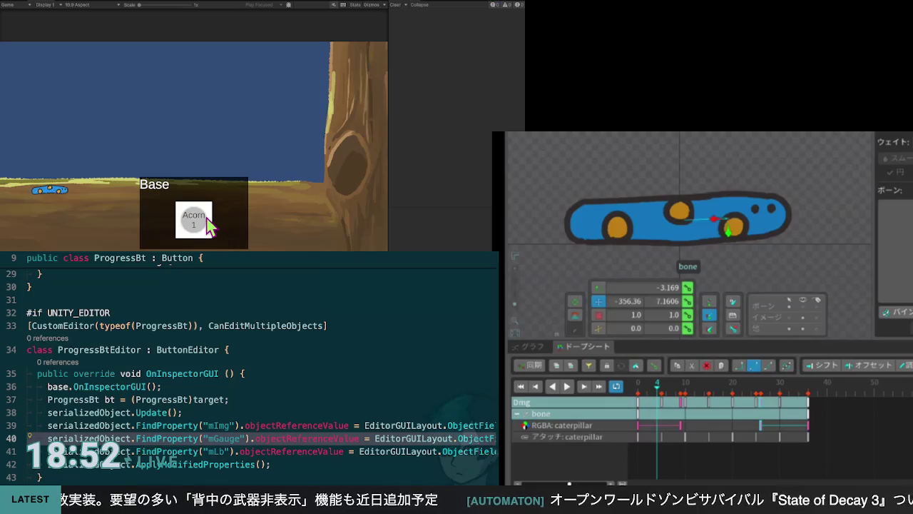
Press the Acorn button to spawn a unit, then exit Play mode with Ctrl+P
click(208, 227)
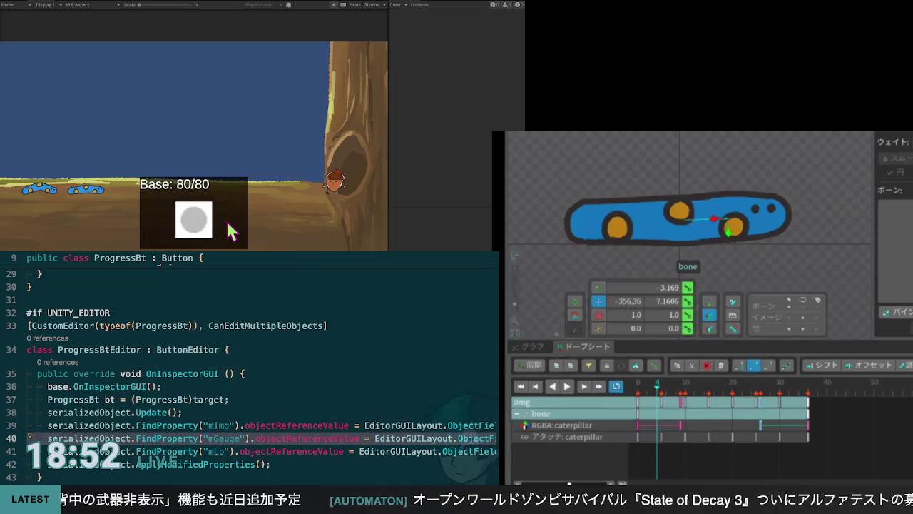
key(ctrl+p)
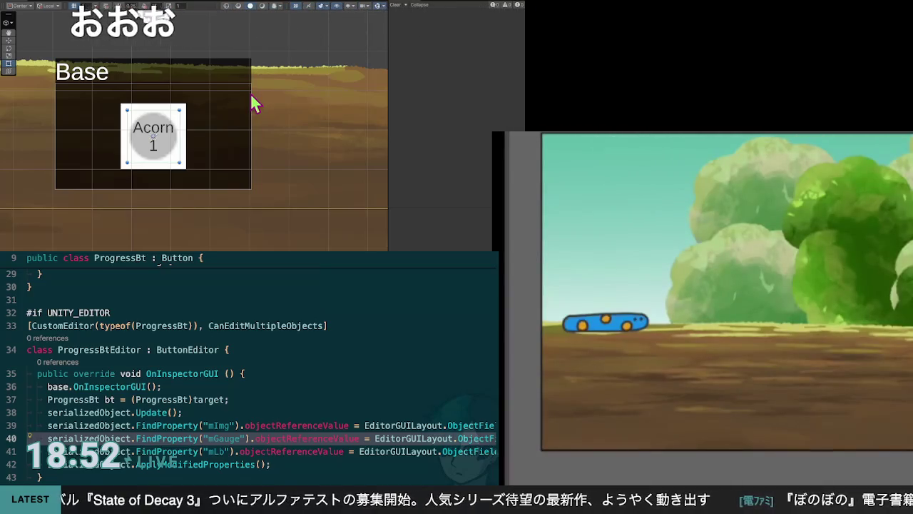
Select the Base panel in the Scene view and hide it with the H shortcut
click(156, 71)
click(182, 107)
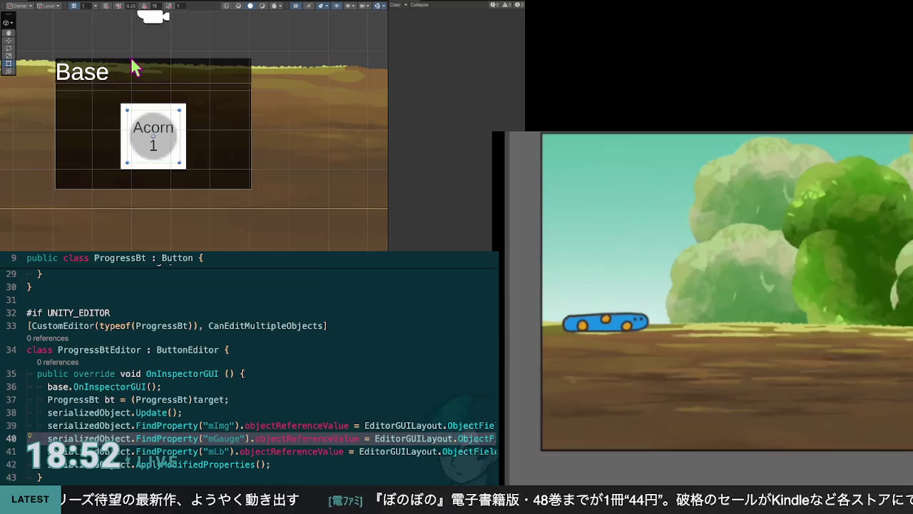
click(147, 30)
click(225, 51)
key(h)
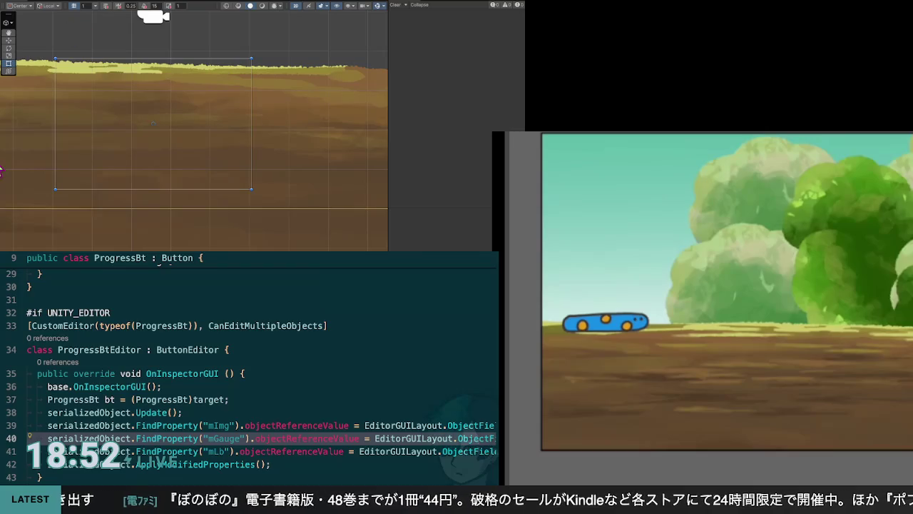
key(Up)
key(Up)
key(Up)
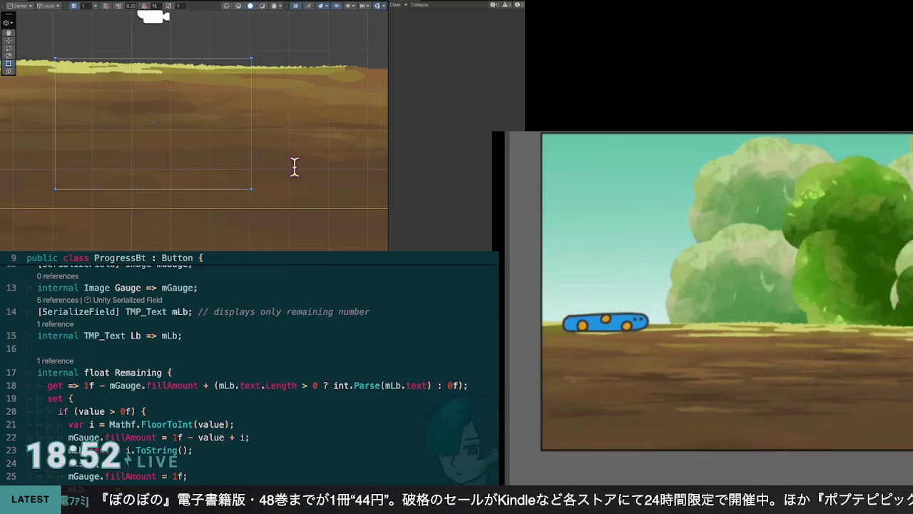
key(Up)
key(Up)
key(Up)
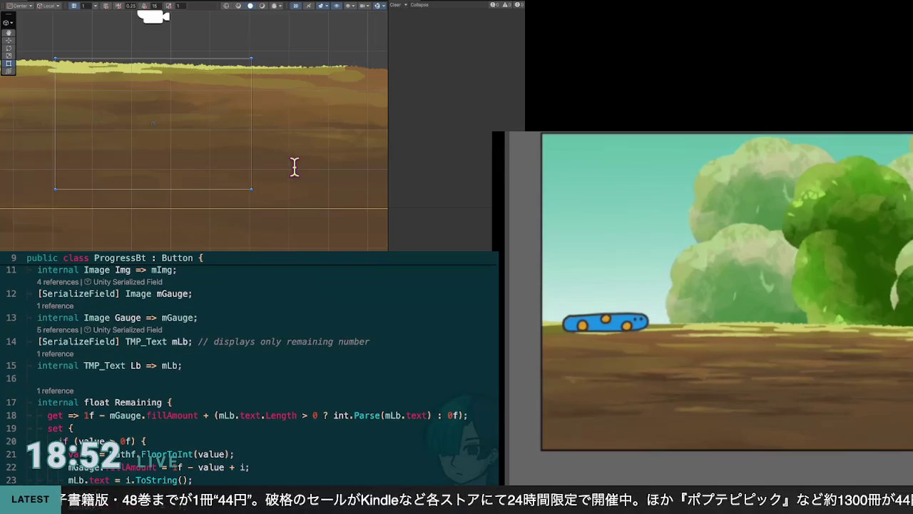
key(Up)
key(Up)
key(Up)
key(ctrl+Up)
key(ctrl+Up)
key(ctrl+Up)
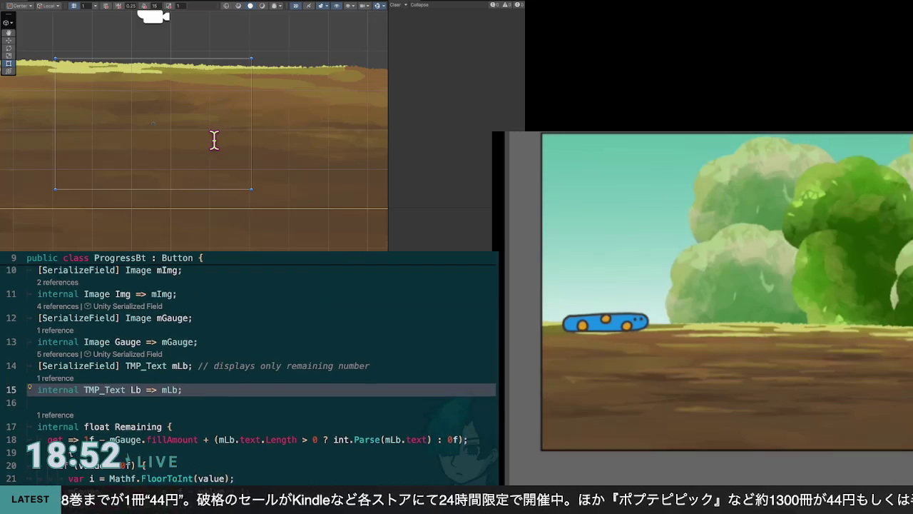
key(ctrl+Down)
key(ctrl+Down)
key(ctrl+Down)
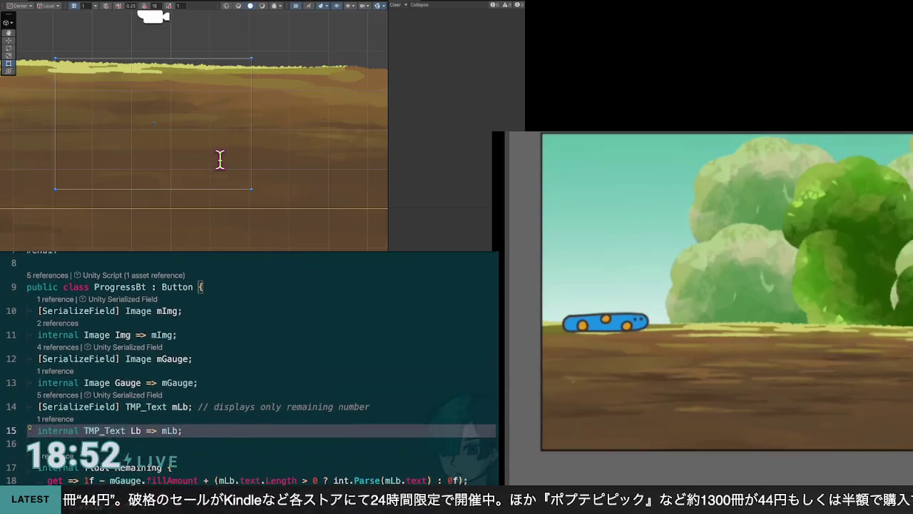
key(ctrl+Down)
key(ctrl+Down)
key(ctrl+Down)
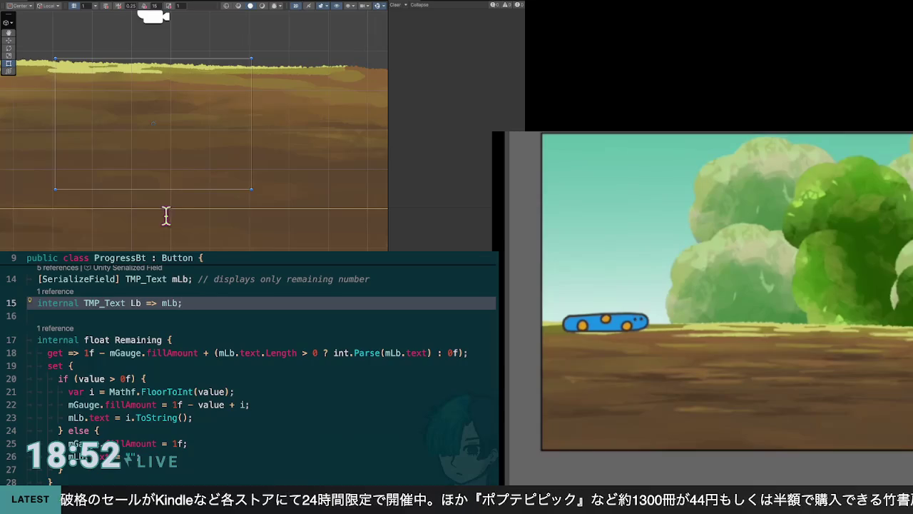
key(Down)
key(Down)
key(Down)
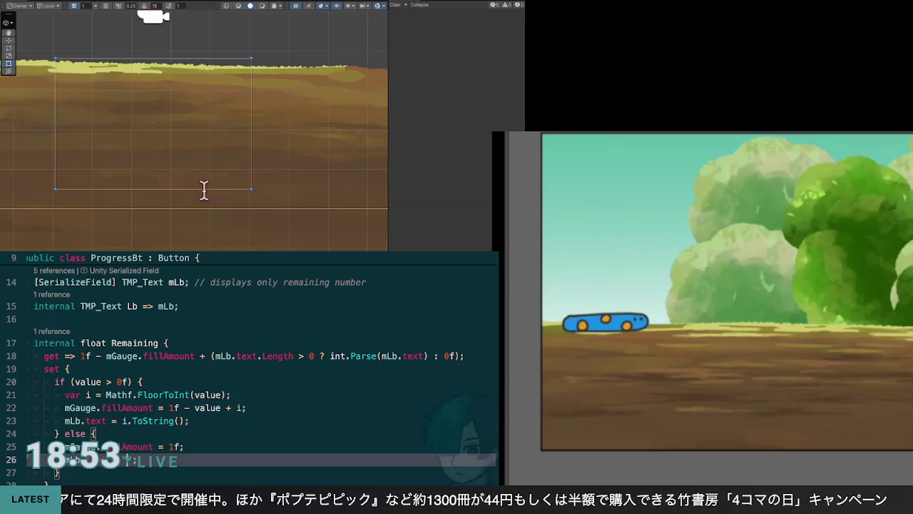
key(ctrl+Up)
key(ctrl+Up)
key(ctrl+Up)
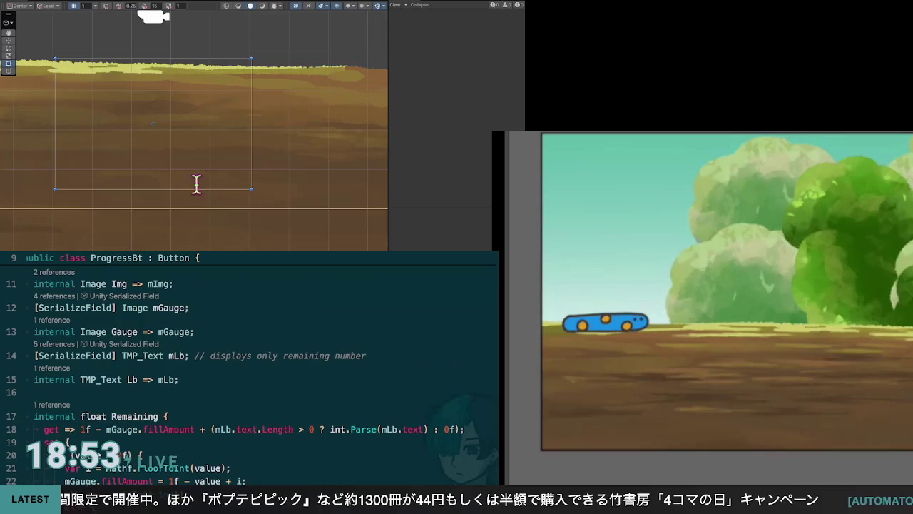
key(Up)
key(Up)
key(Up)
key(ctrl+Up)
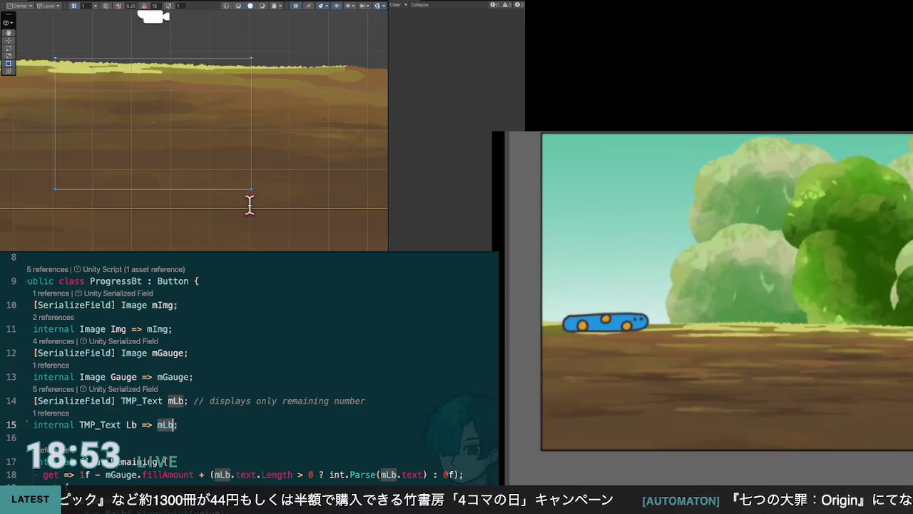
key(ctrl+Down)
key(ctrl+Down)
key(ctrl+Down)
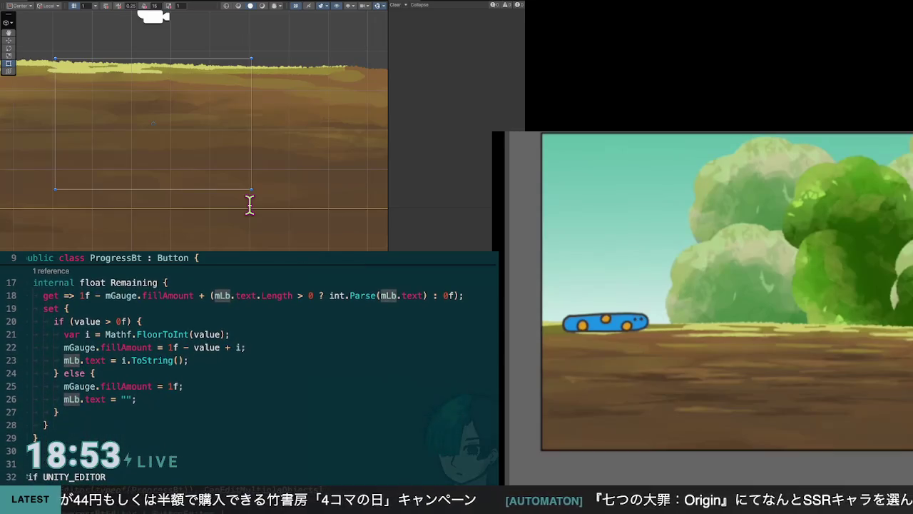
key(ctrl+Down)
key(ctrl+Down)
key(ctrl+Down)
key(ctrl+Up)
key(ctrl+Up)
key(ctrl+Up)
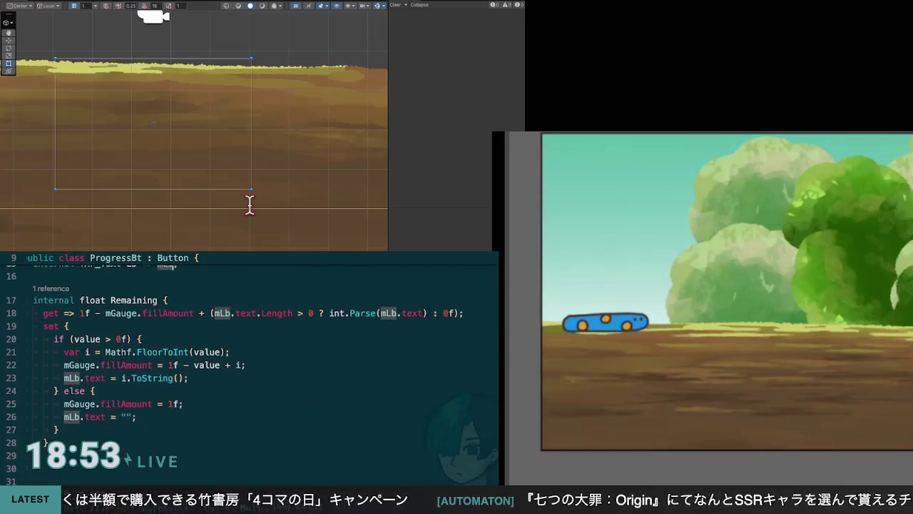
key(ctrl+Up)
key(ctrl+Up)
key(ctrl+Up)
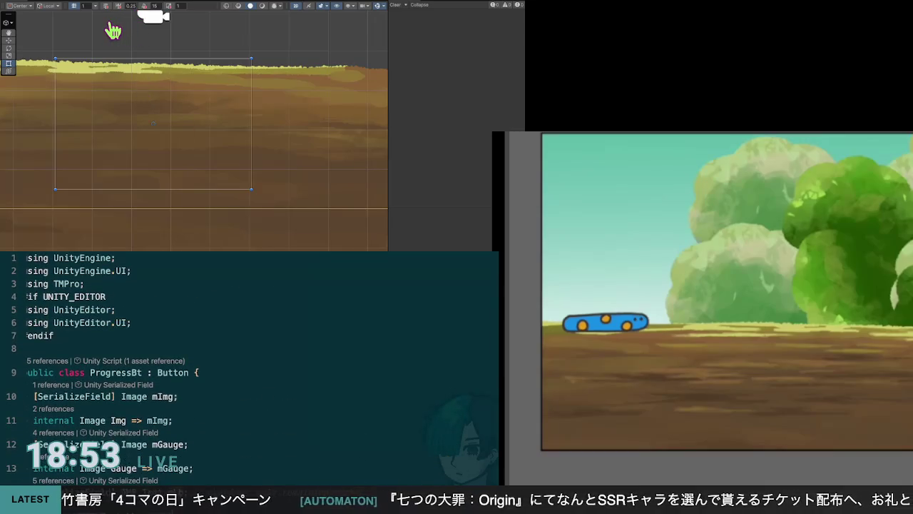
scroll(250, 368, down, 5)
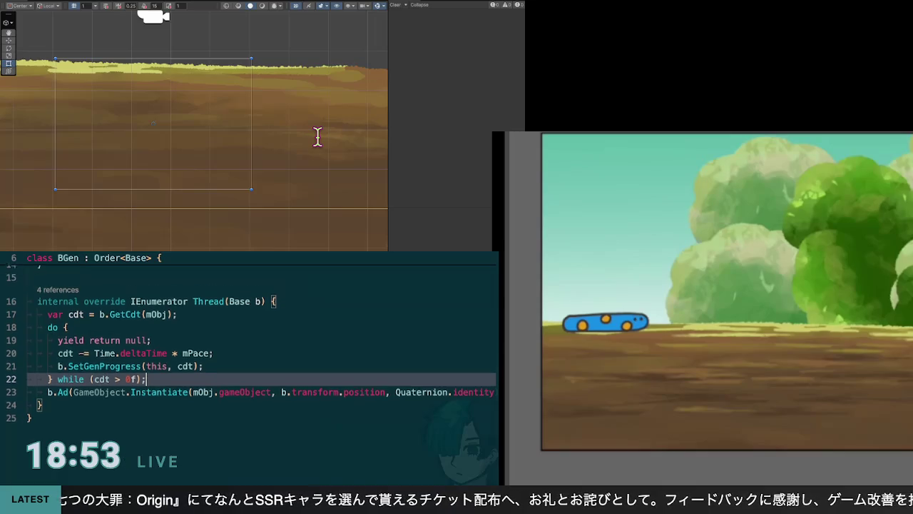
key(Return)
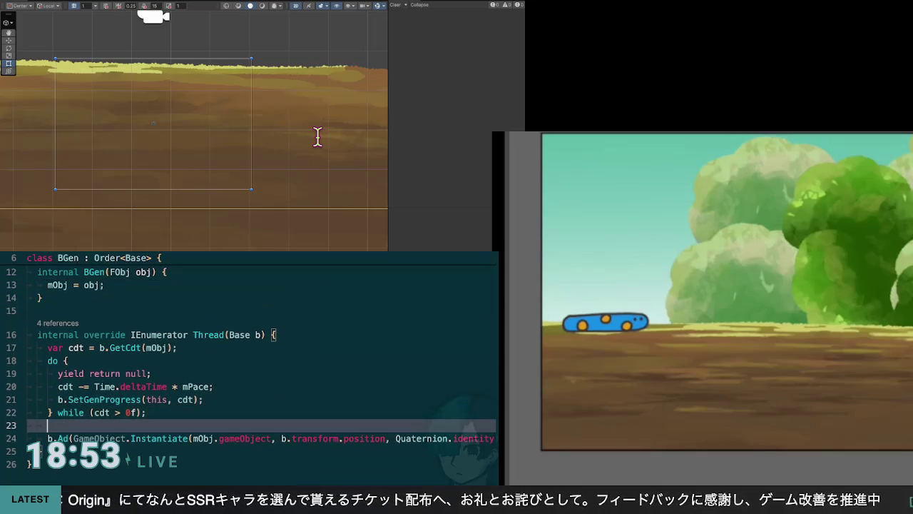
key(BackSpace)
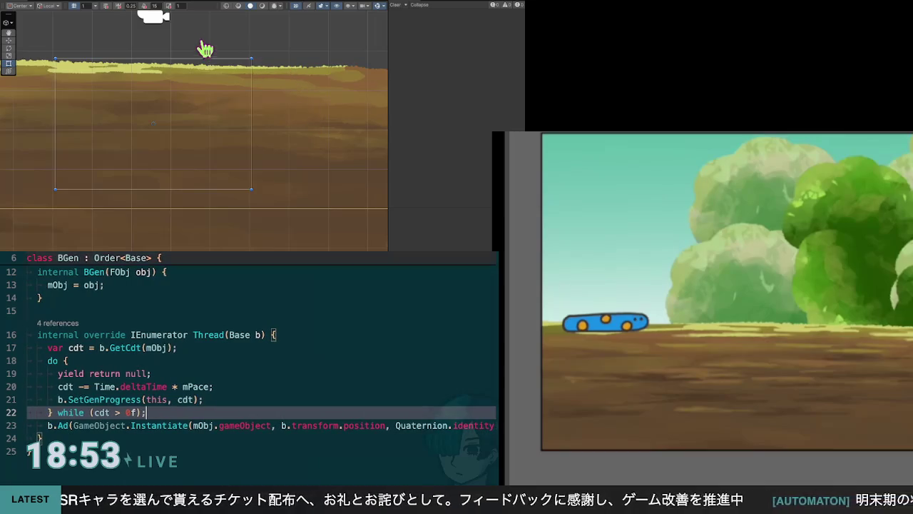
key(ctrl+Tab)
scroll(249, 371, up, 3)
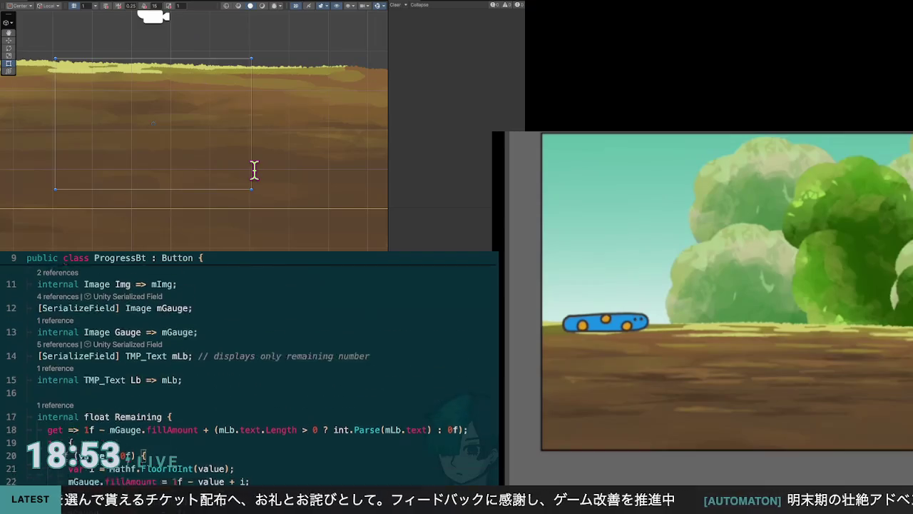
Start an 'internal string' Tx property on the line after Remaining in ProgressBt
scroll(250, 371, down, 6)
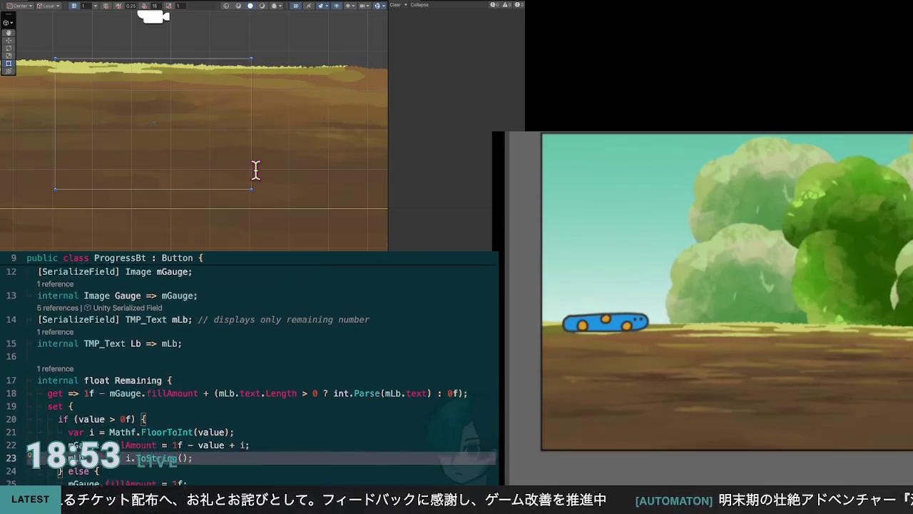
scroll(250, 371, up, 6)
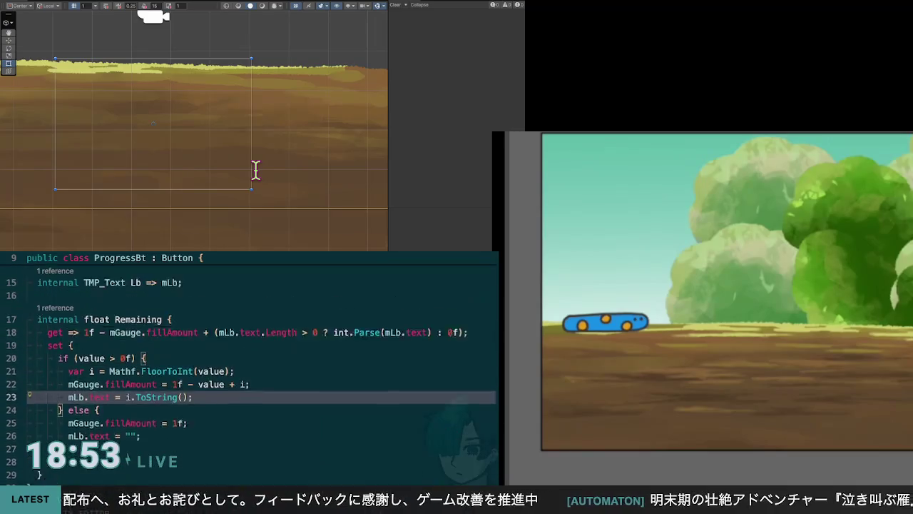
scroll(250, 371, down, 3)
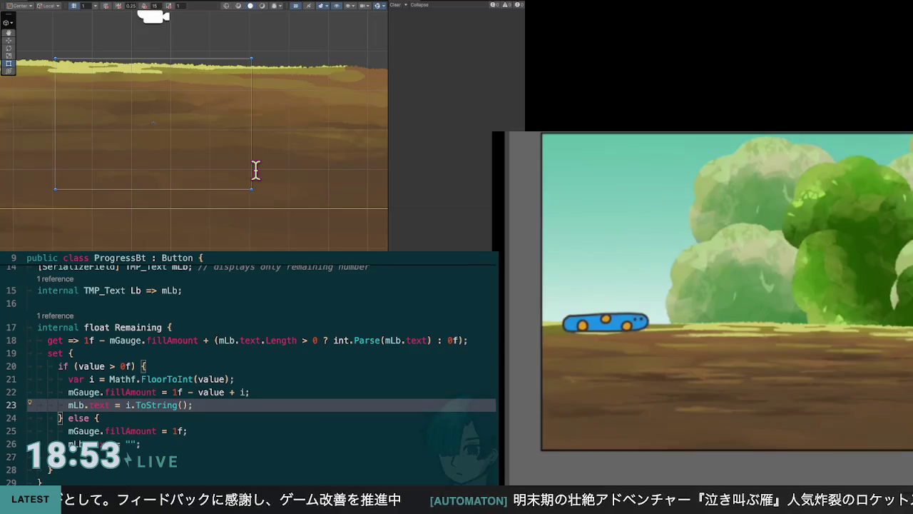
key(Down)
key(Down)
key(Down)
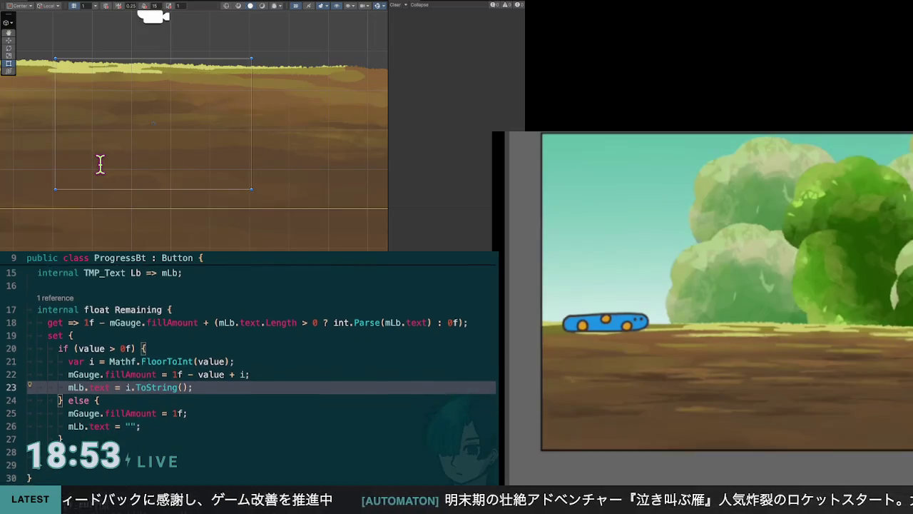
text(internal )
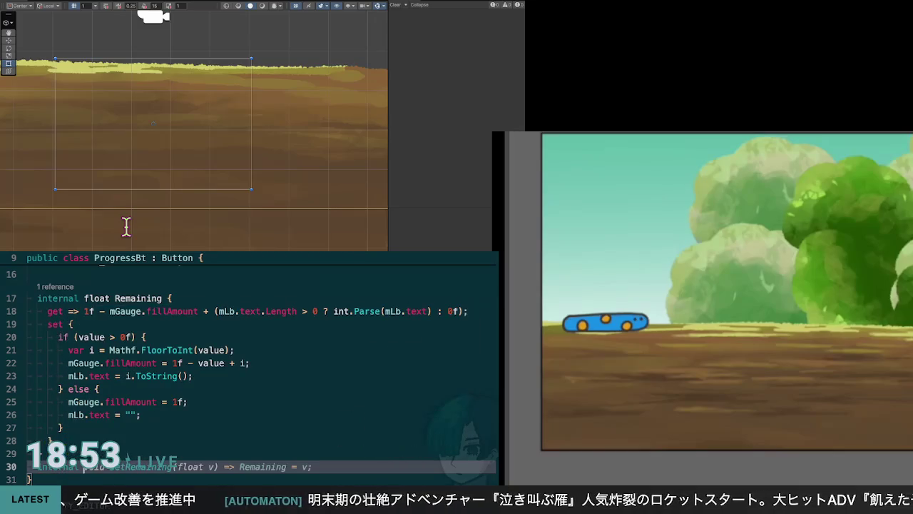
text(string Tx {)
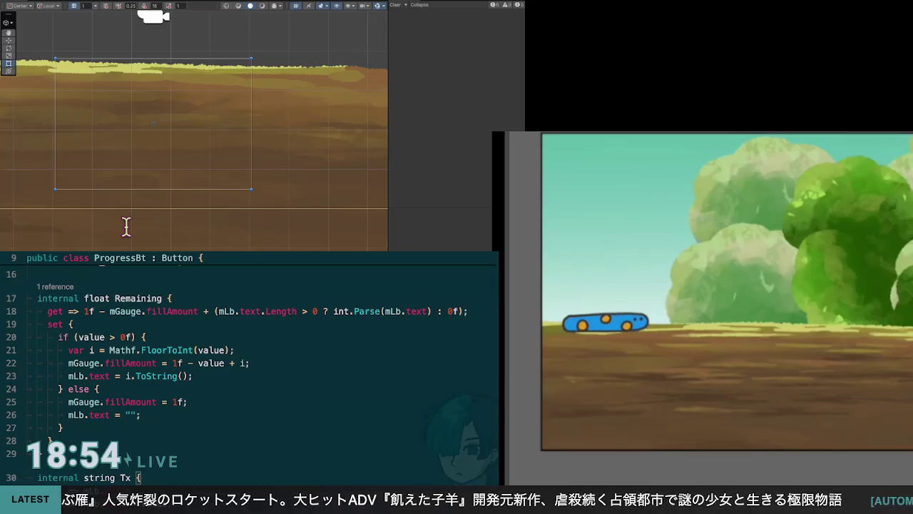
scroll(248, 364, up, 4)
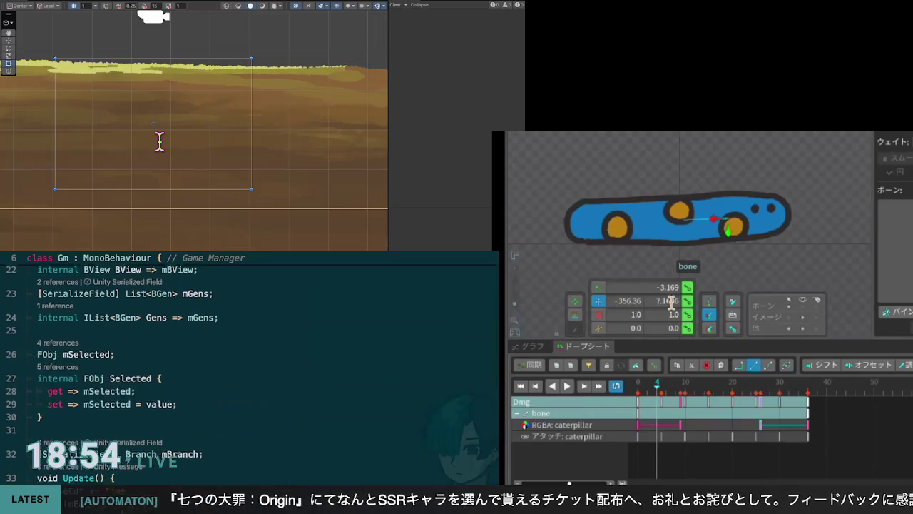
Play the worm's Dmg animation with its colour keys, then stop it at frame 27
click(567, 386)
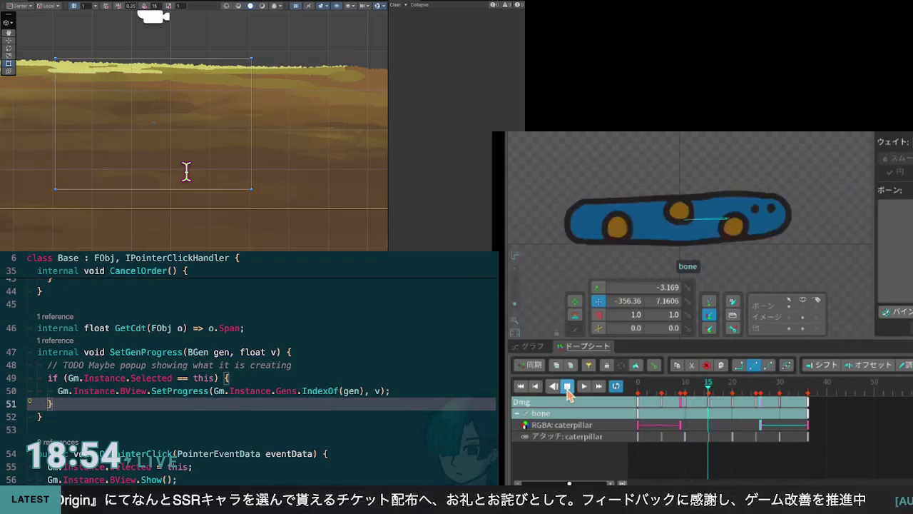
click(568, 386)
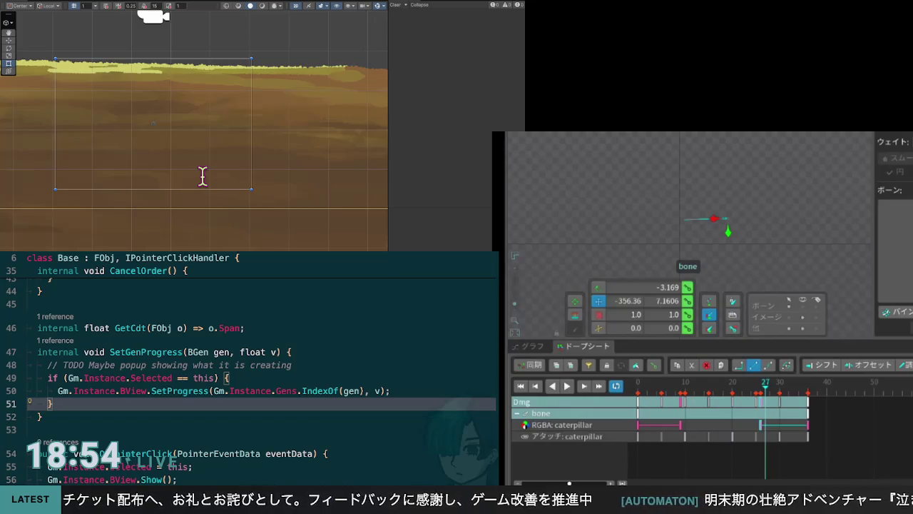
scroll(261, 371, up, 2)
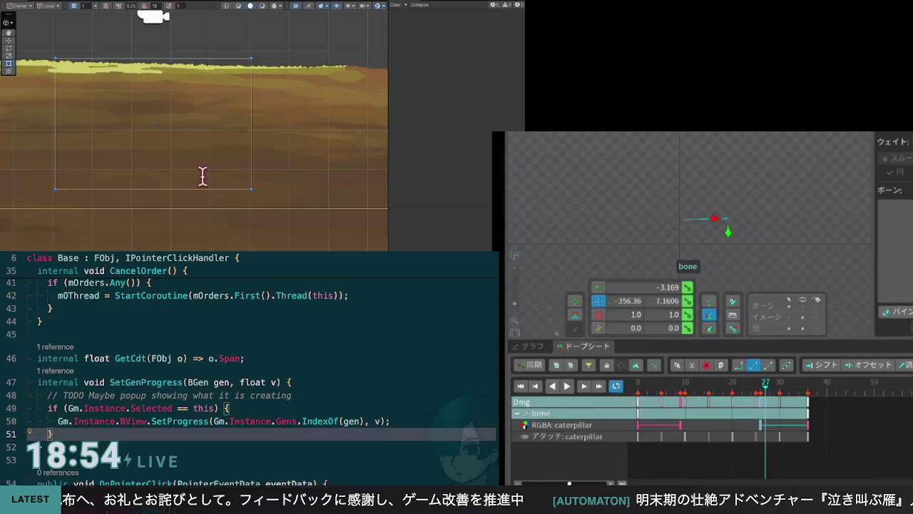
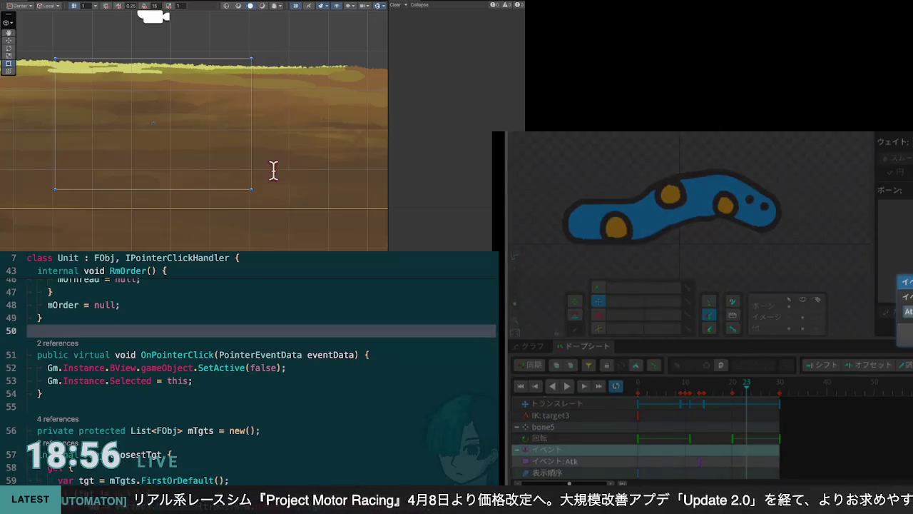
Look over the Unit.cs target-tracking code, then switch to the BGen.cs tab
key(Down)
key(Down)
key(Down)
key(Down)
key(Down)
key(Down)
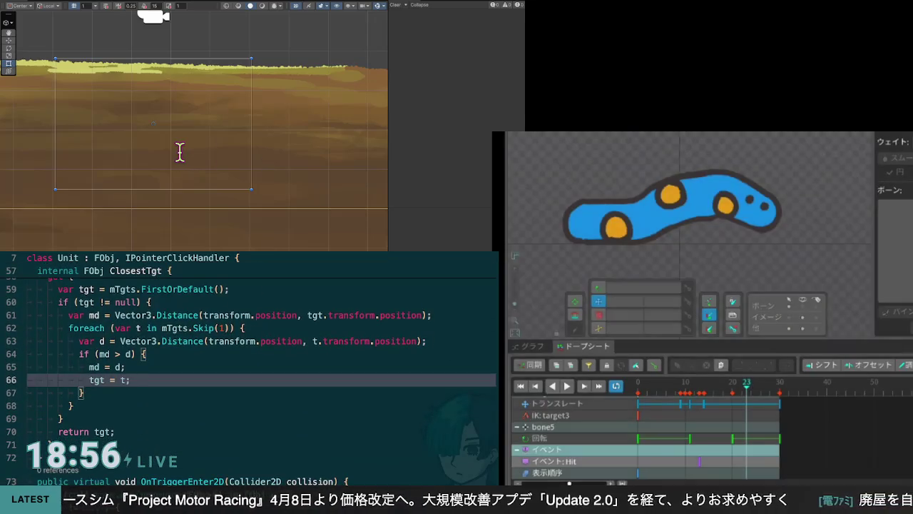
key(Up)
key(Up)
key(Up)
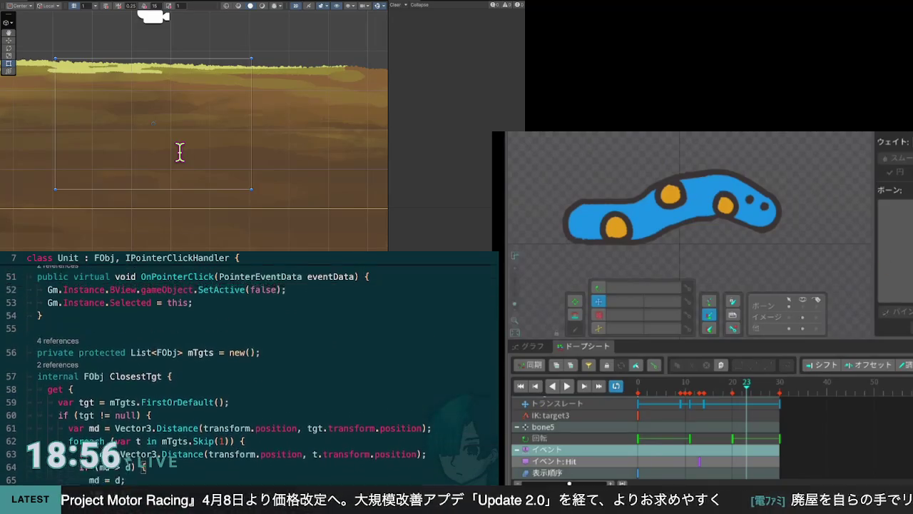
scroll(249, 371, up, 2)
scroll(250, 371, down, 14)
scroll(250, 371, down, 3)
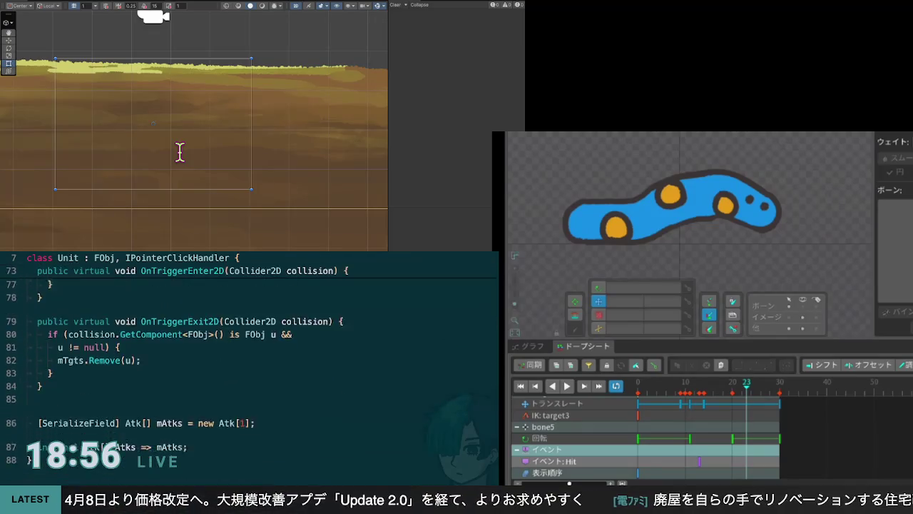
scroll(249, 371, up, 2)
scroll(249, 357, up, 2)
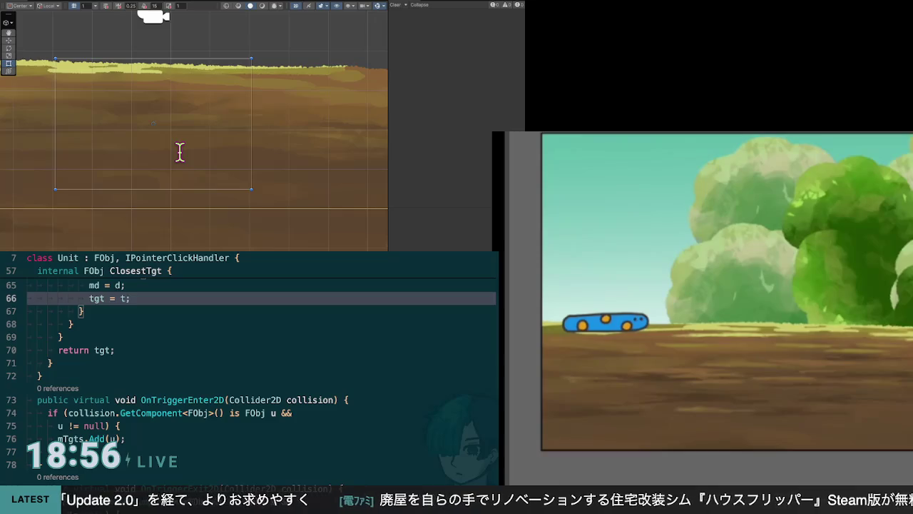
scroll(261, 371, up, 3)
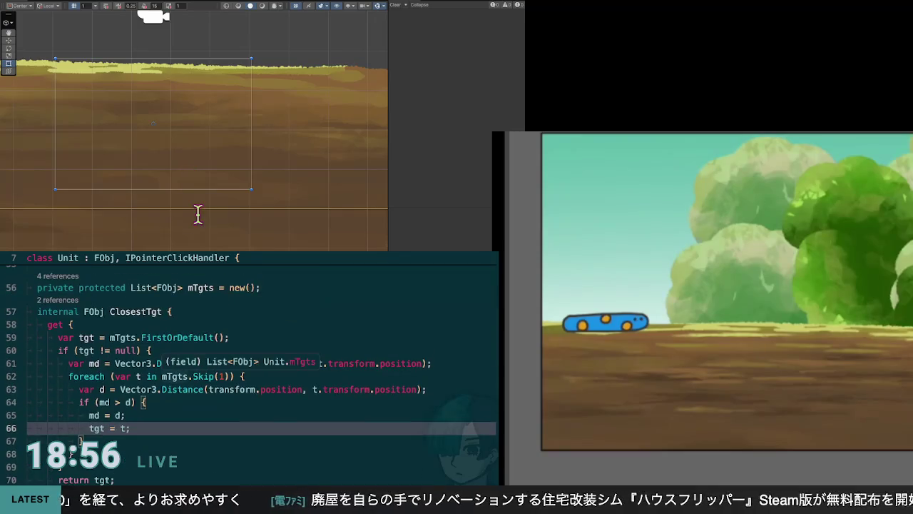
scroll(262, 371, down, 6)
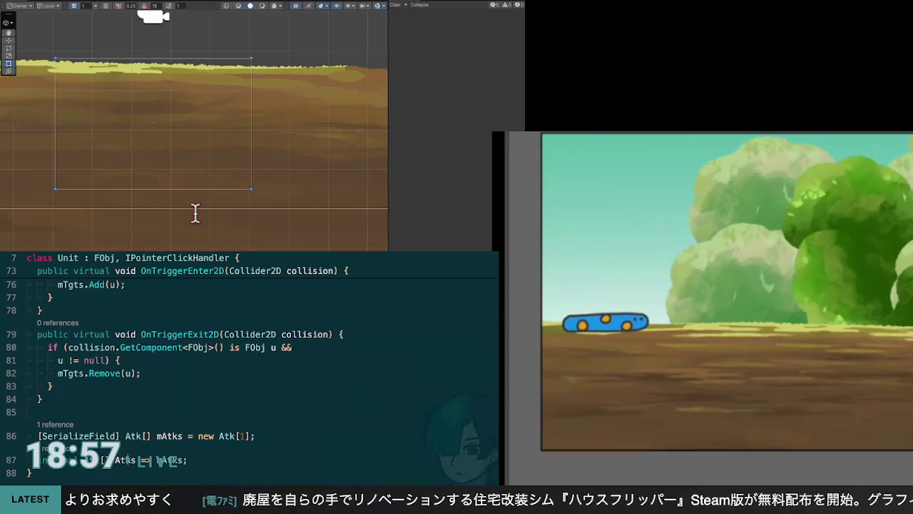
scroll(262, 371, up, 7)
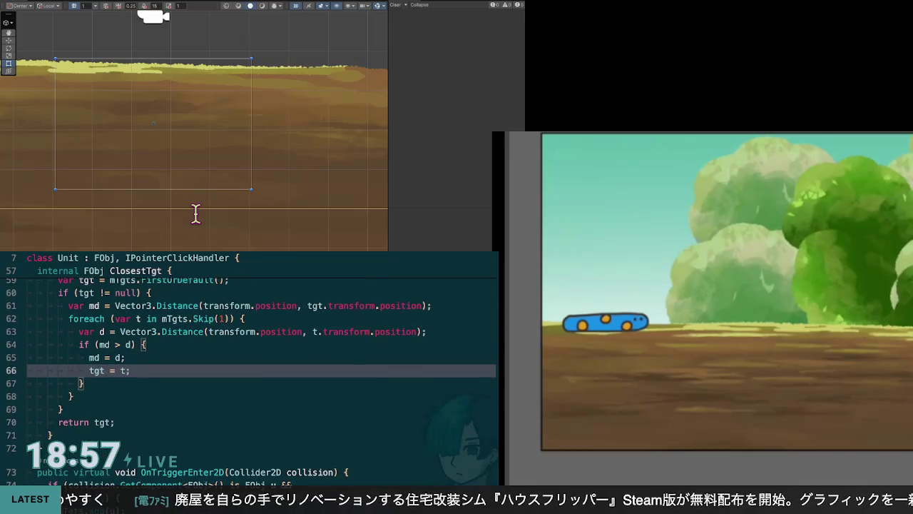
scroll(261, 371, up, 2)
key(ctrl+Tab)
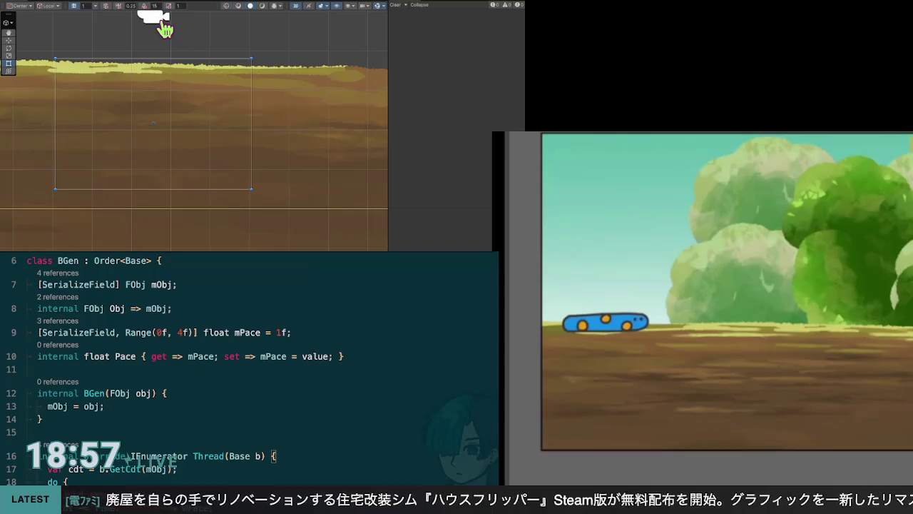
Review BGen.cs, then put the cursor at the end of the mLb field line in ProgressBt.cs
scroll(201, 155, down, 3)
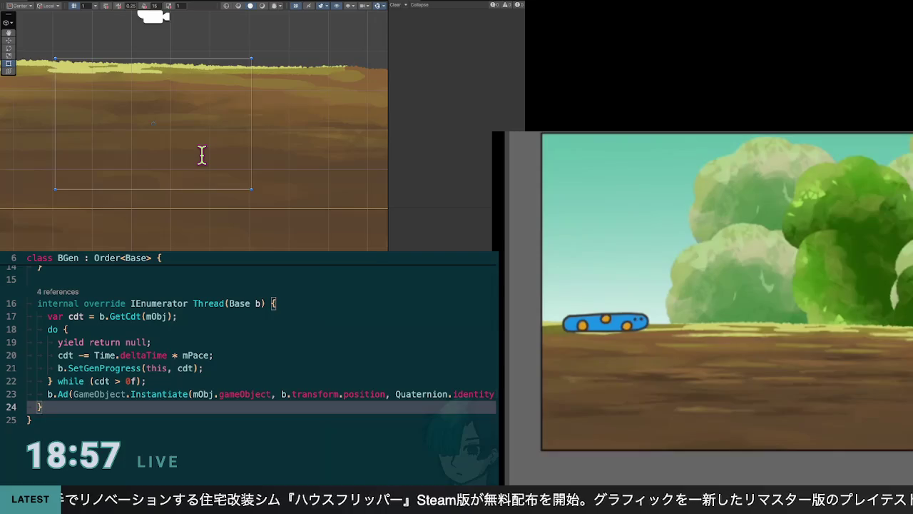
scroll(203, 150, up, 5)
scroll(200, 148, down, 3)
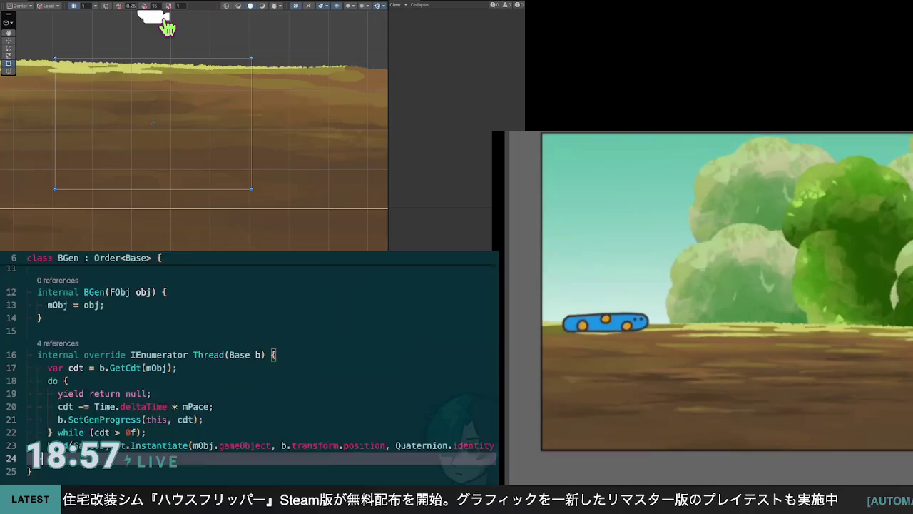
key(ctrl+Tab)
click(107, 403)
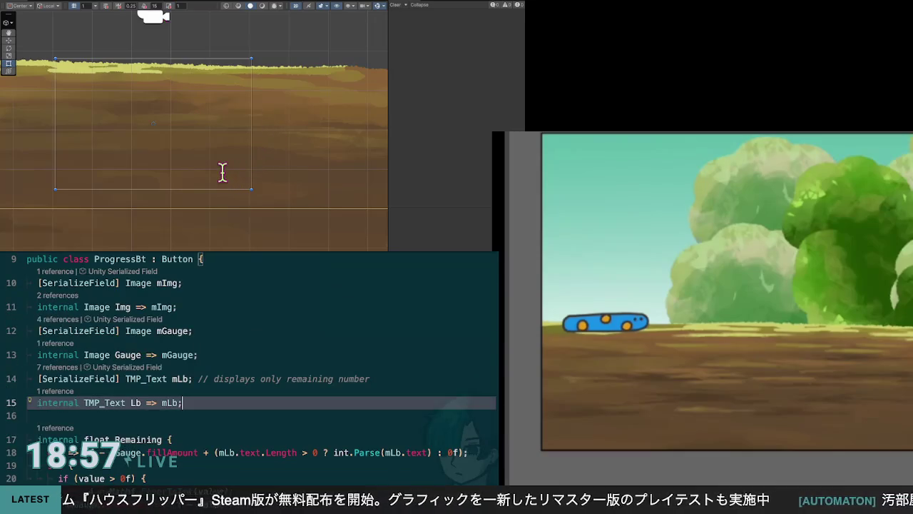
scroll(248, 367, down, 2)
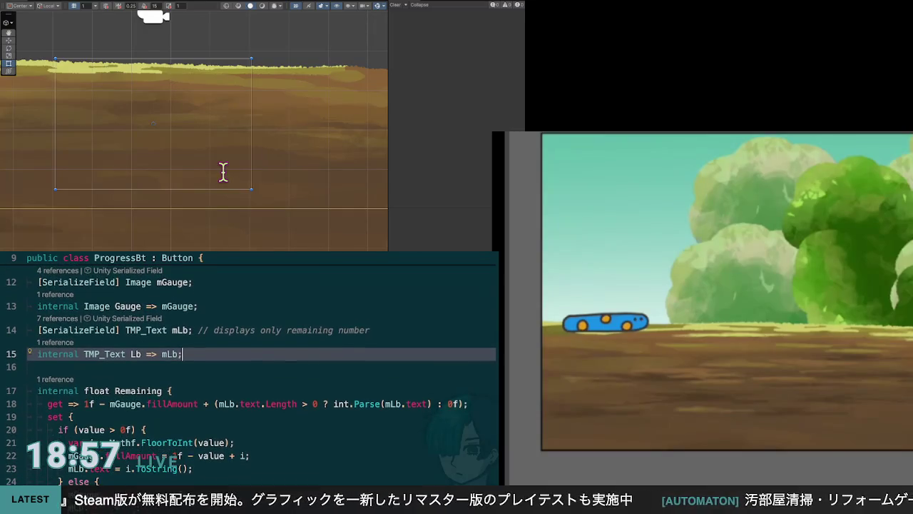
key(Up)
key(End)
Add the declaration 'string mNm;' on a new line directly below the mLb field
key(Return)
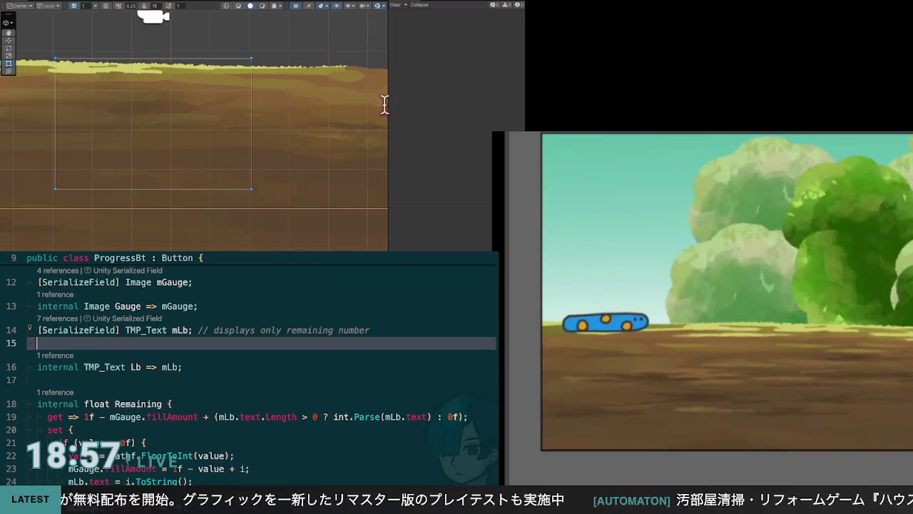
text(string N)
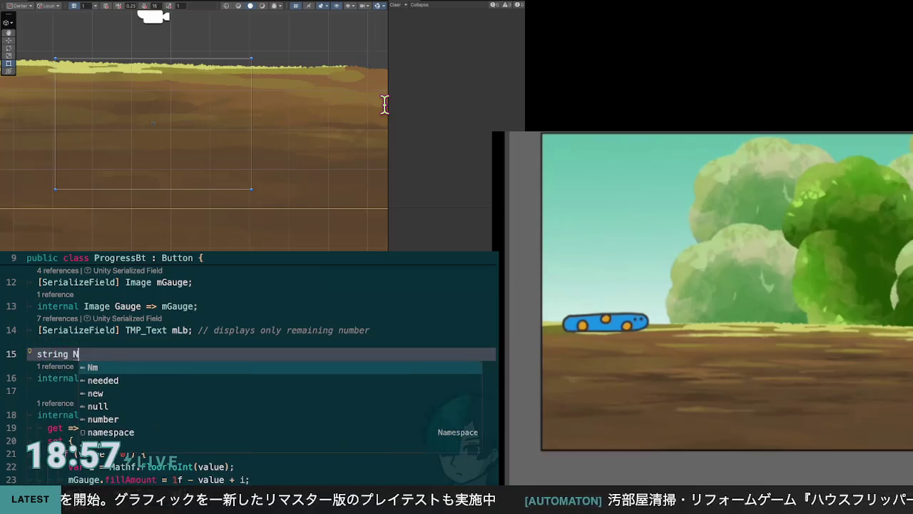
key(BackSpace)
text(m)
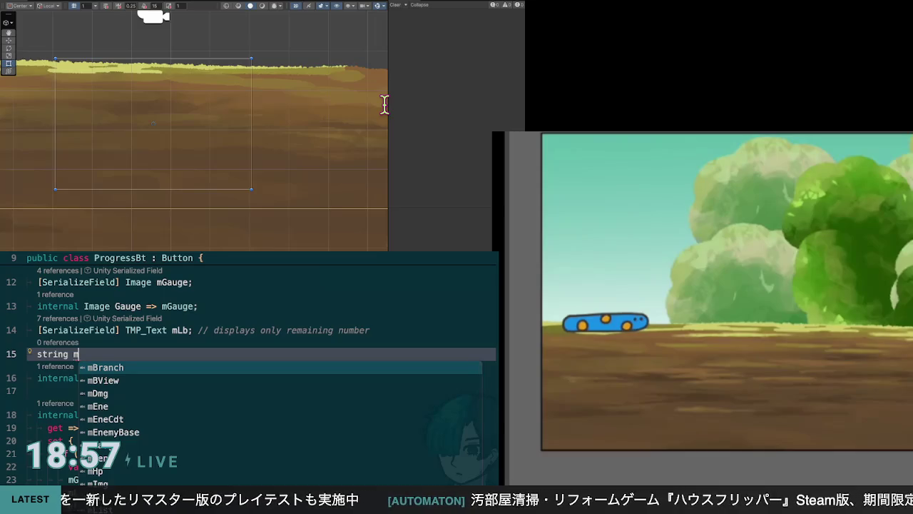
text(Nm;)
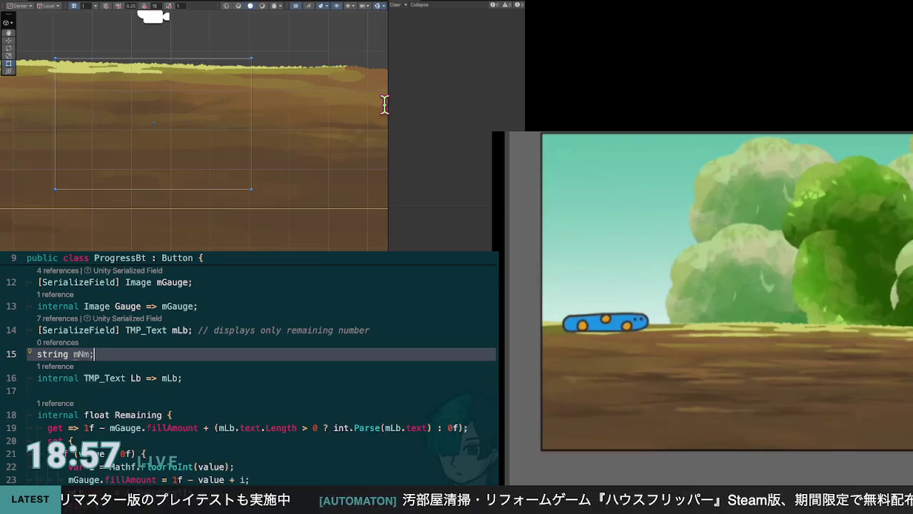
click(97, 124)
scroll(236, 400, down, 2)
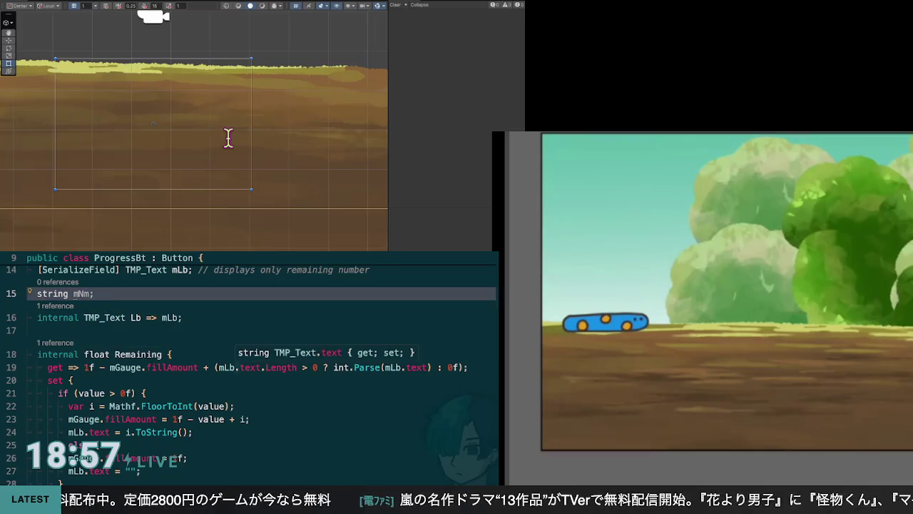
scroll(220, 145, up, 4)
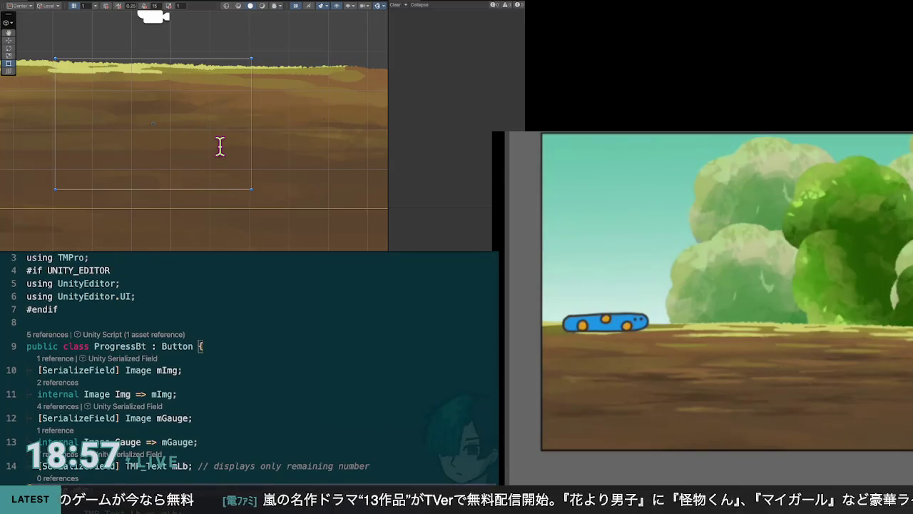
scroll(220, 145, down, 3)
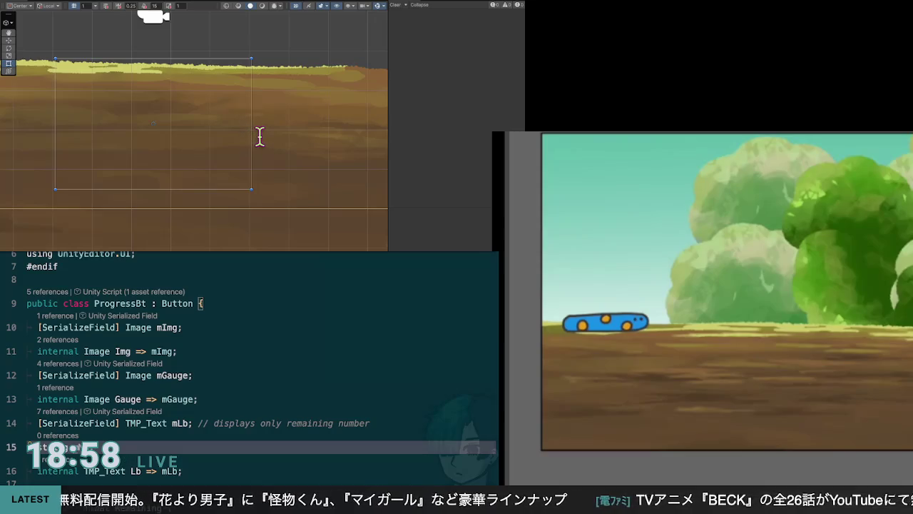
text(;)
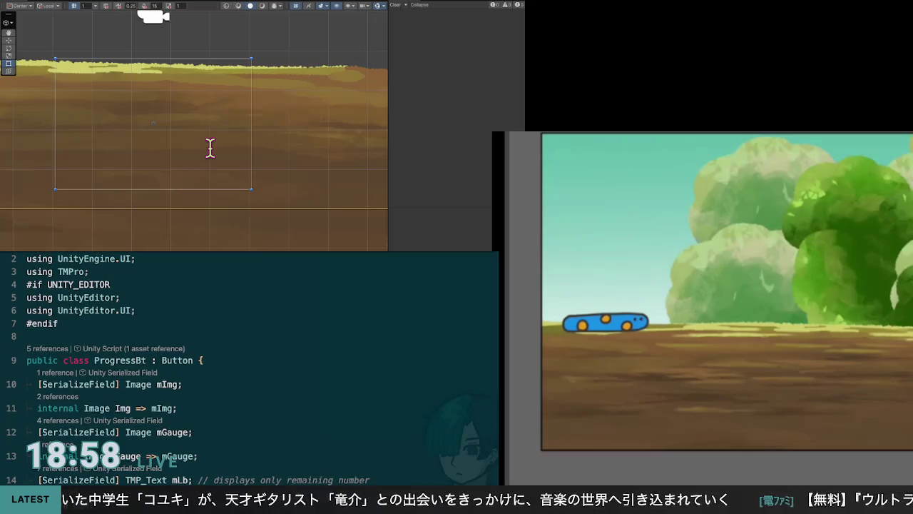
scroll(209, 149, up, 1)
scroll(196, 165, down, 5)
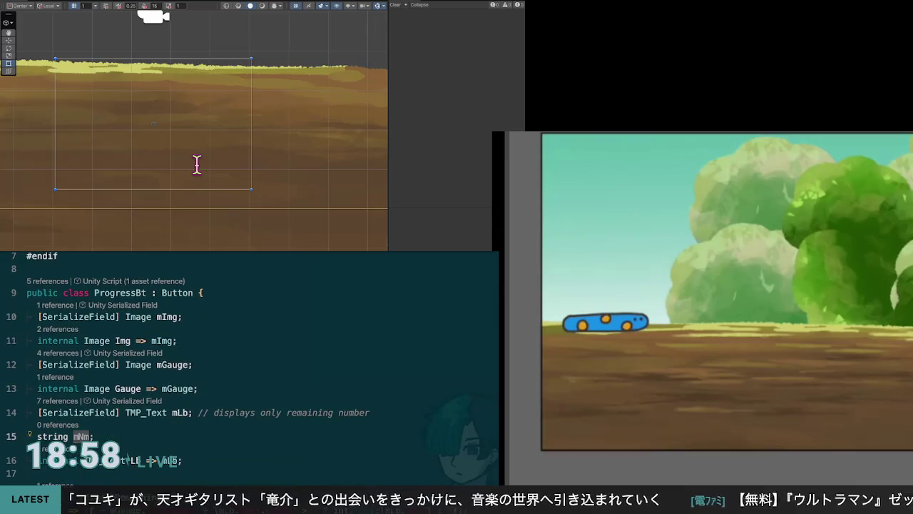
scroll(150, 147, down, 3)
scroll(187, 145, up, 3)
scroll(213, 180, down, 3)
scroll(224, 154, up, 4)
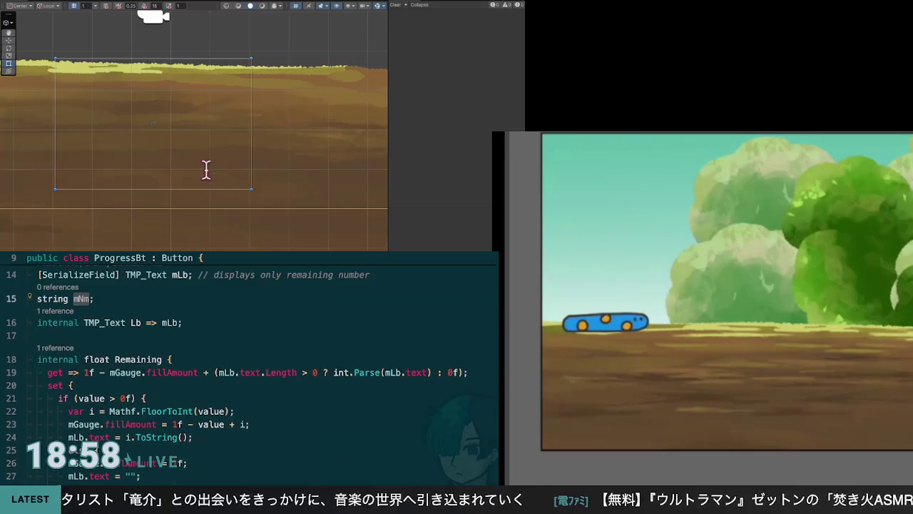
scroll(206, 170, down, 2)
click(206, 169)
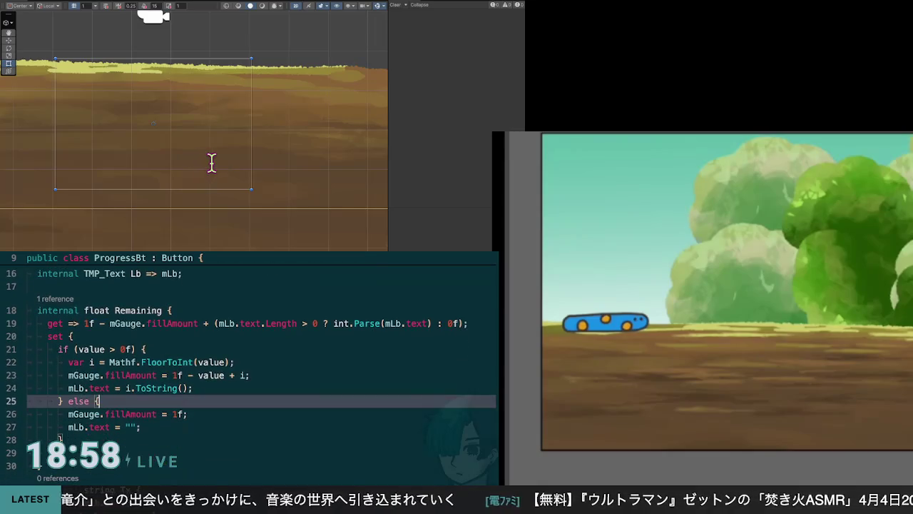
scroll(207, 167, down, 3)
scroll(206, 165, down, 5)
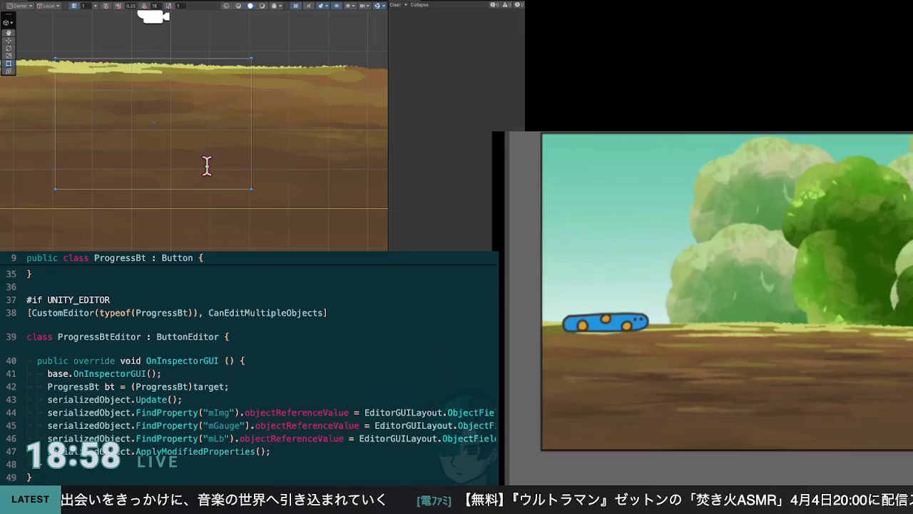
click(250, 175)
scroll(254, 176, up, 5)
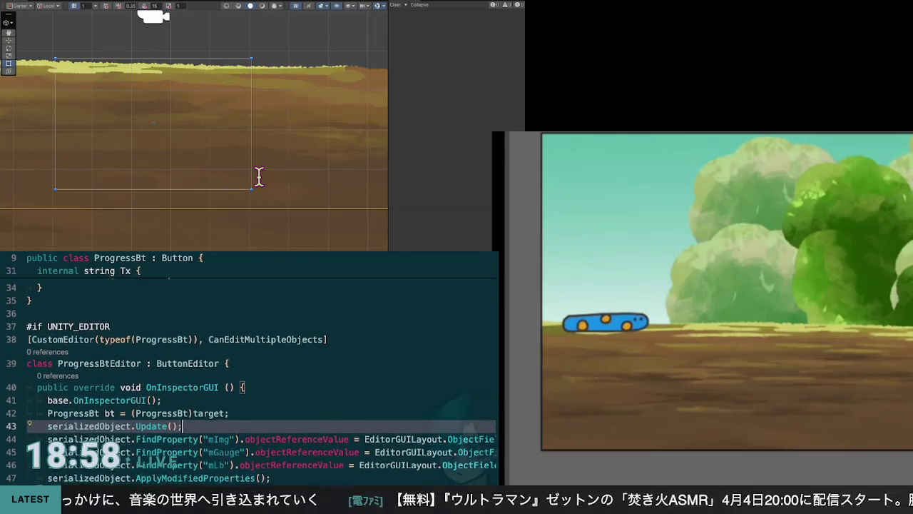
scroll(257, 176, up, 5)
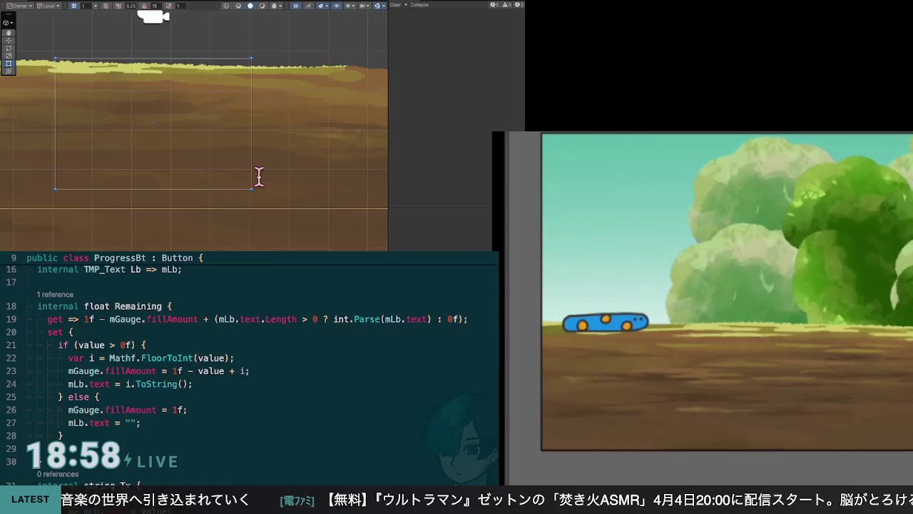
double_click(90, 101)
scroll(196, 171, down, 4)
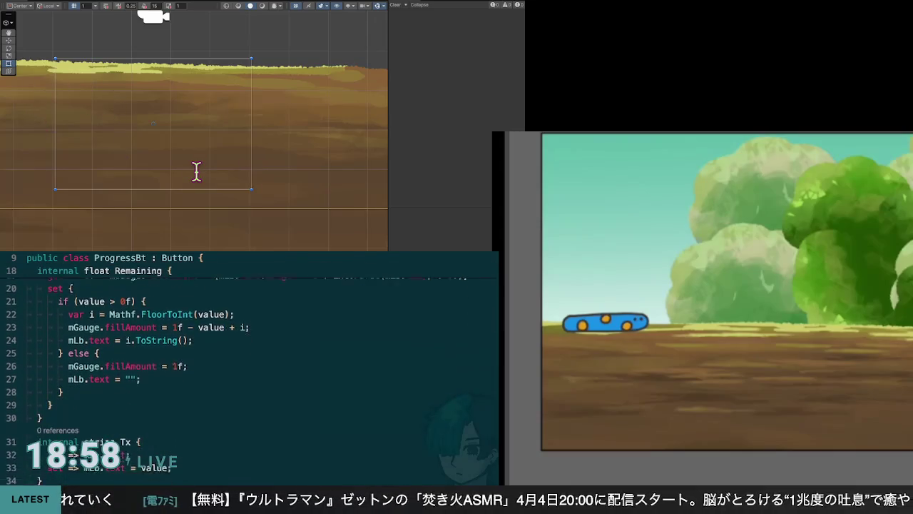
scroll(196, 171, up, 3)
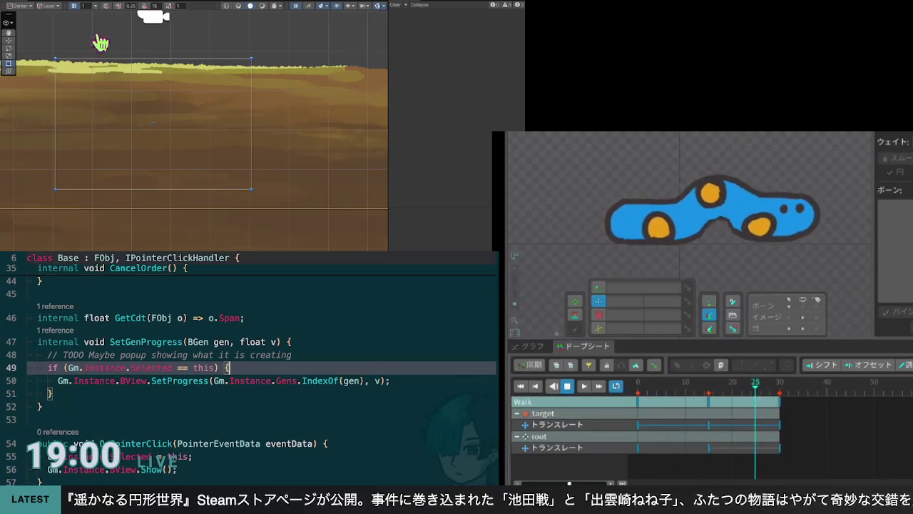
Jump to ProgressBt with F12 and undo a re-typed 'string mNm;' line below the label field
key(F12)
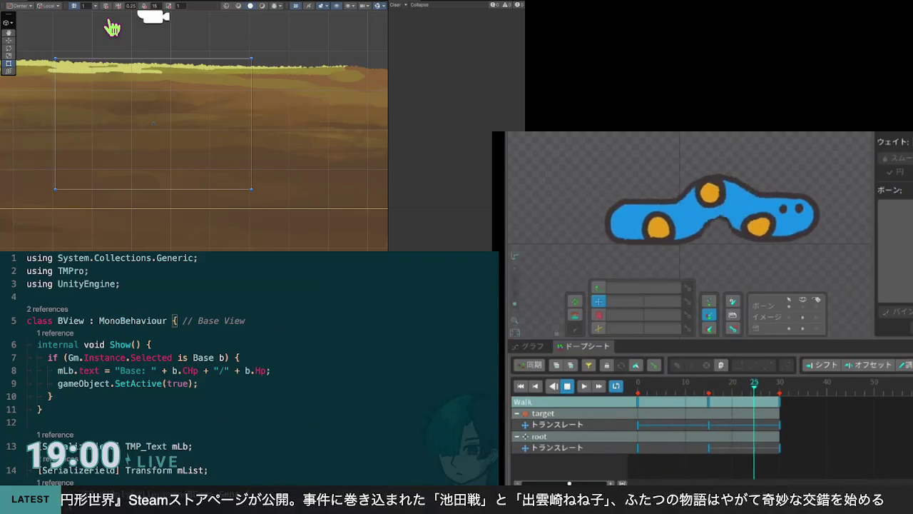
key(F12)
key(Down)
key(End)
key(Return)
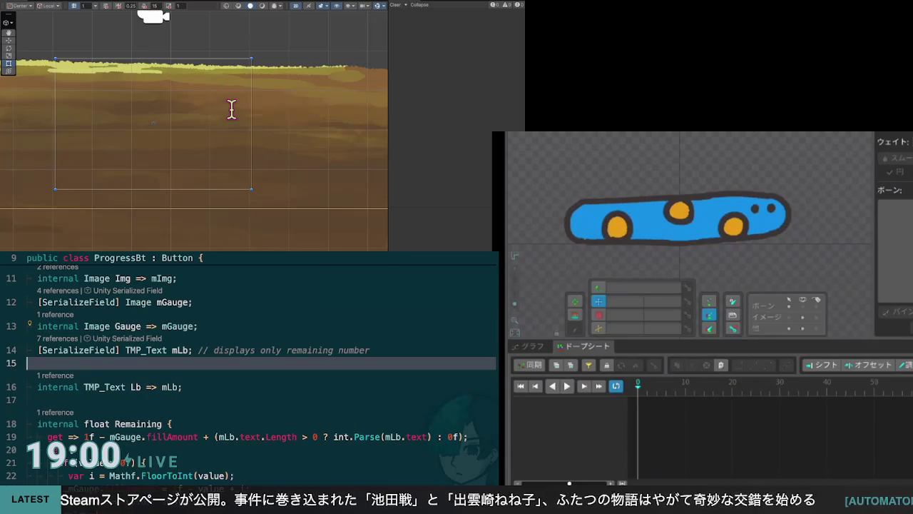
text(string mNm;)
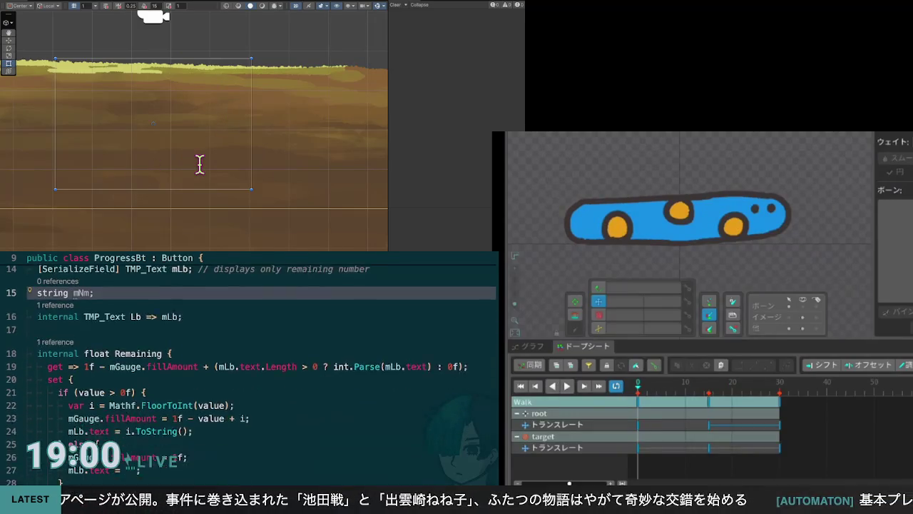
key(ctrl+Down)
key(ctrl+Down)
key(Left)
key(Left)
key(Left)
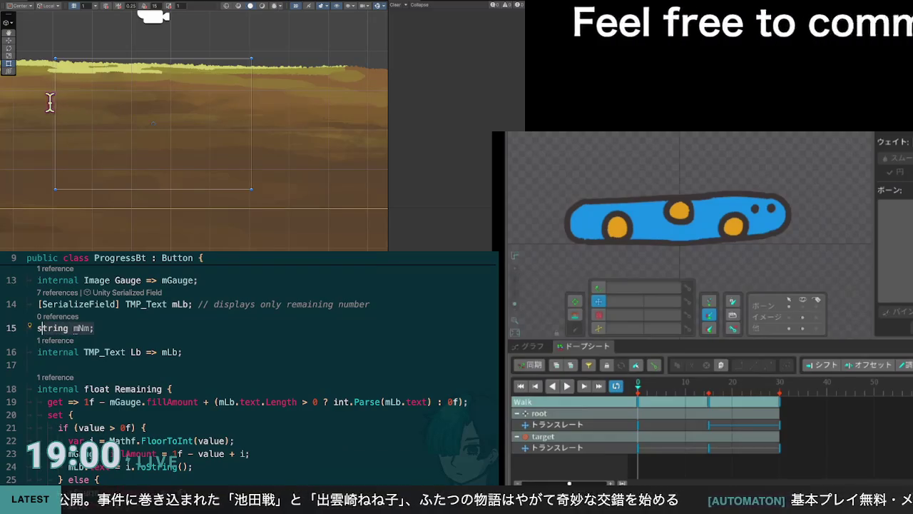
key(ctrl+z)
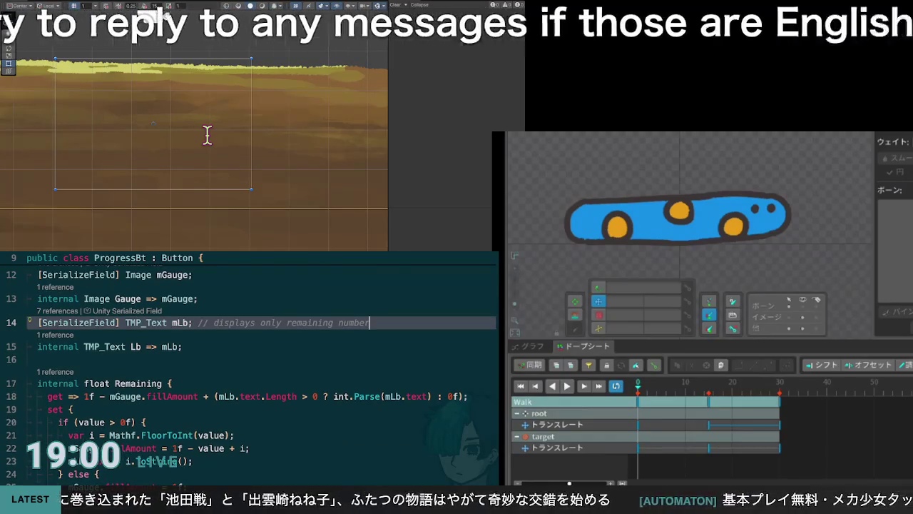
key(ctrl+z)
key(ctrl+z)
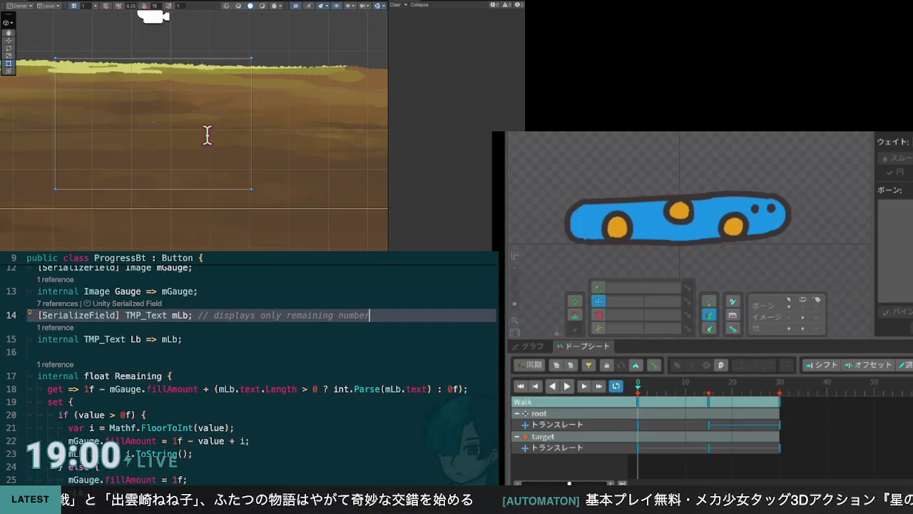
Declare 'internal Gen Gen { get; set; }' below the Lb property
key(Down)
key(Return)
key(Return)
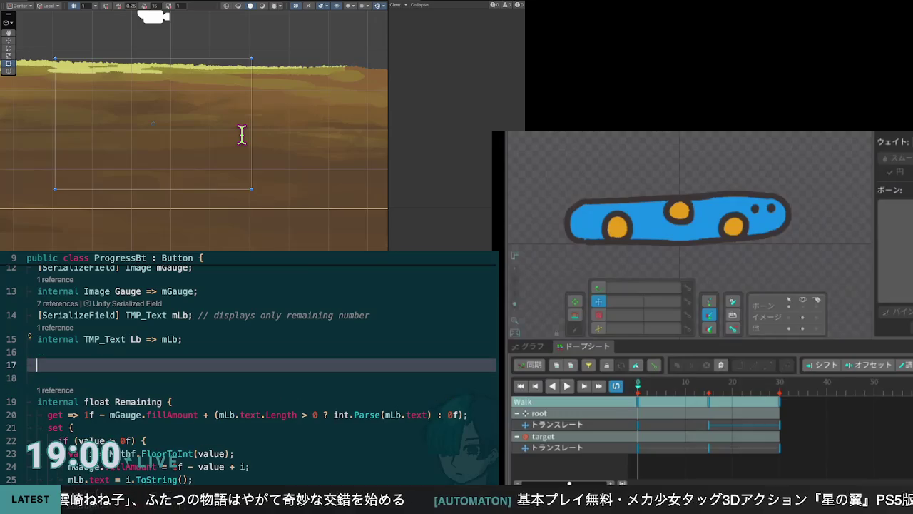
text(internal )
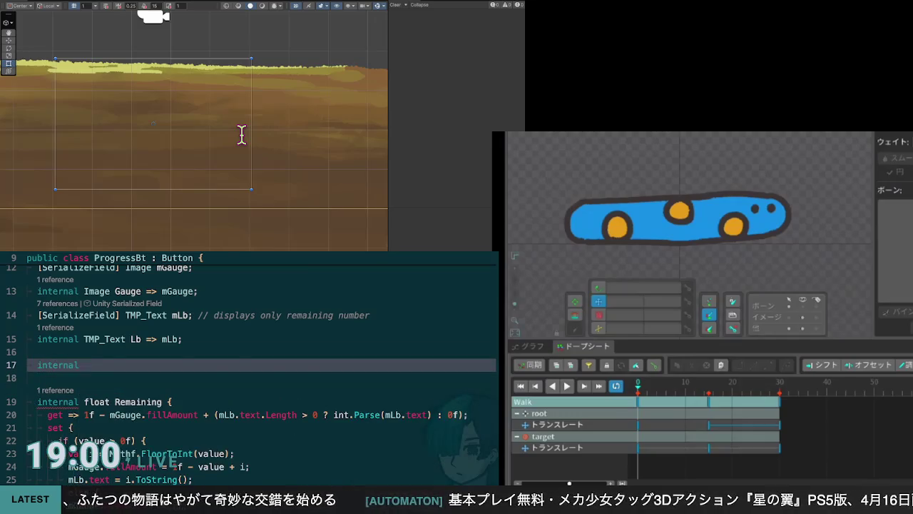
text(vo)
key(BackSpace)
key(BackSpace)
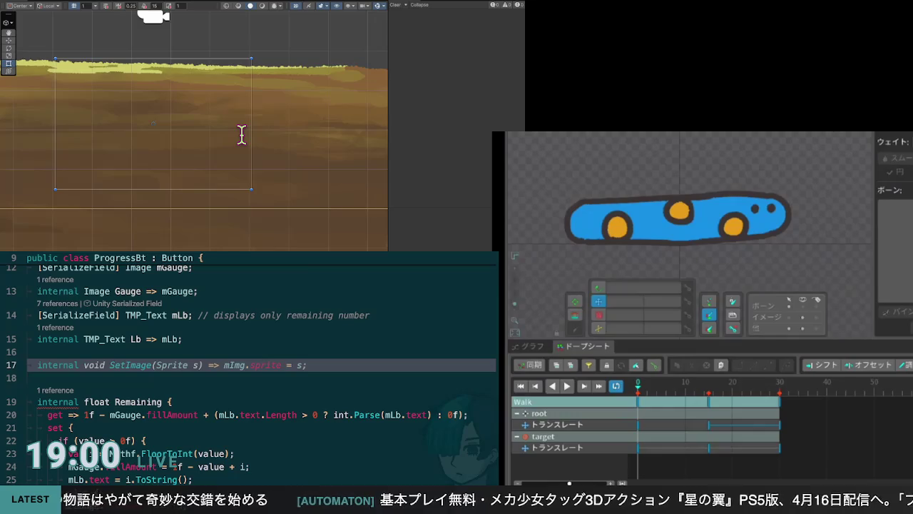
text(Gen)
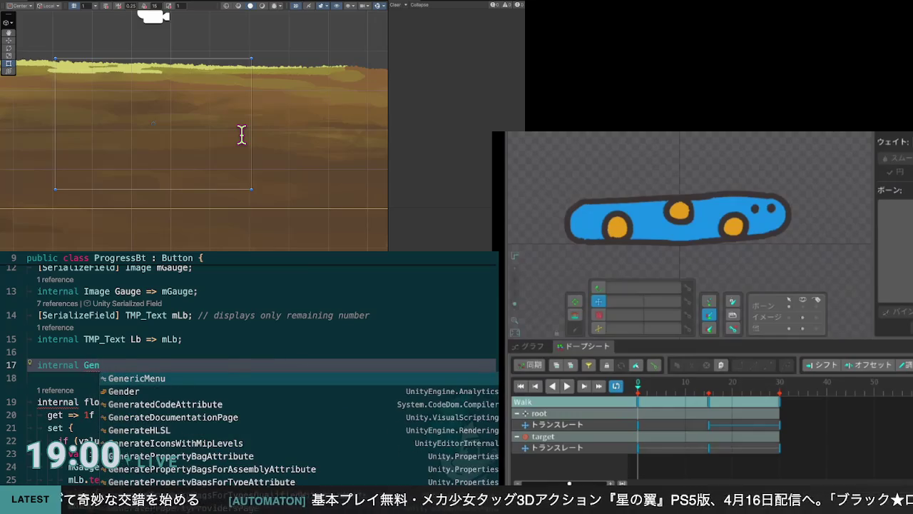
key(Tab)
key(Escape)
key(ctrl+z)
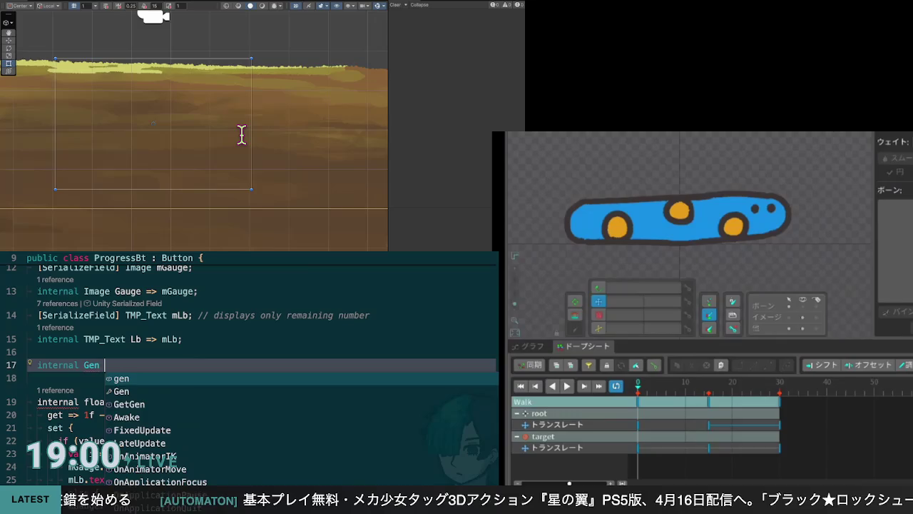
text(Gen { get; set;)
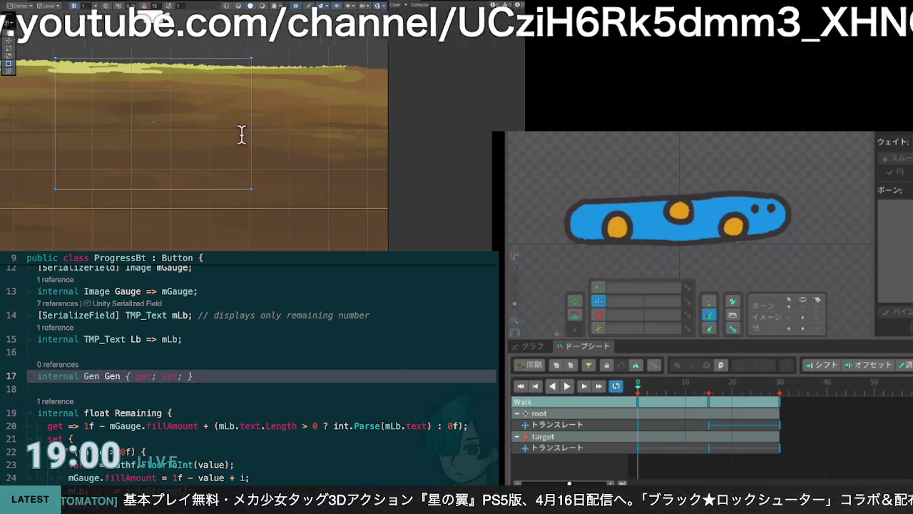
key(Tab)
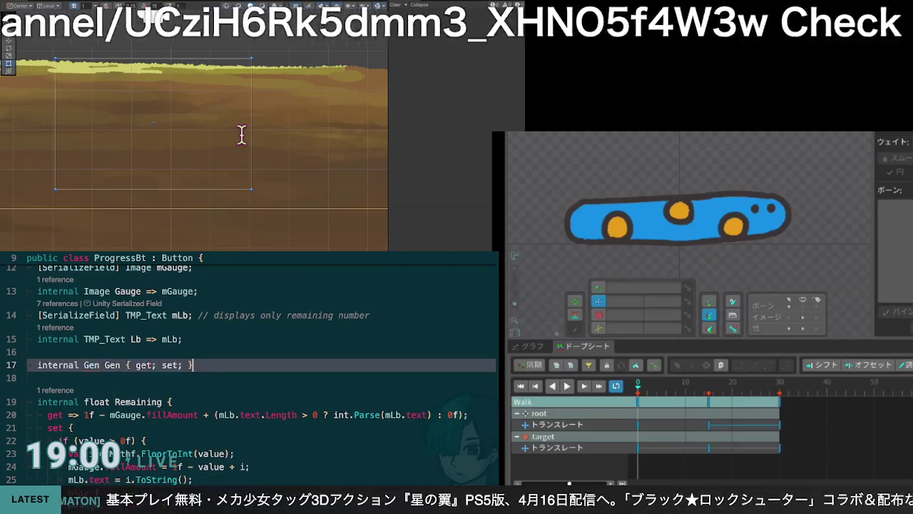
Insert a blank line above the Gen property for a backing field
key(Left)
key(Left)
key(Left)
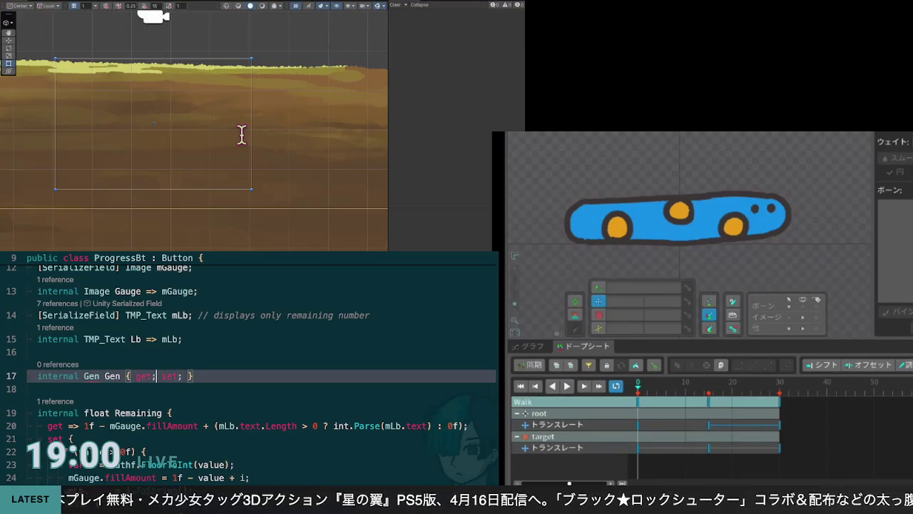
key(Up)
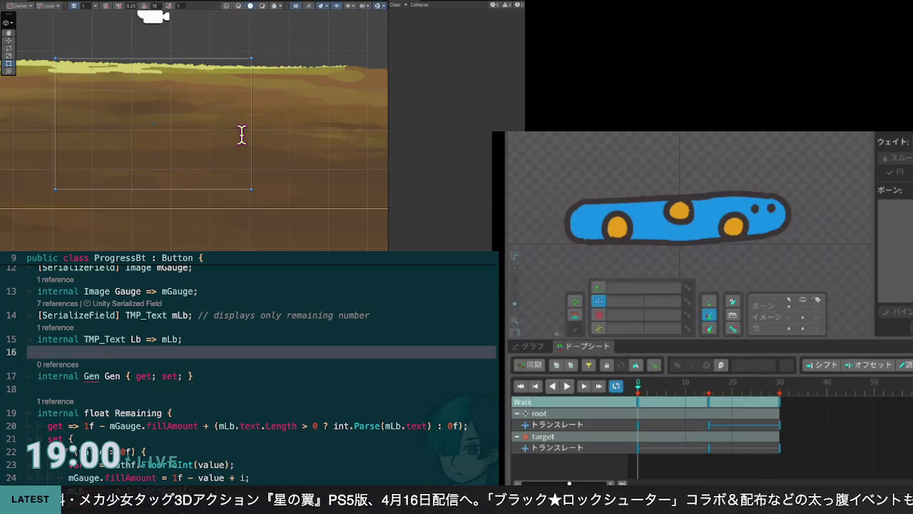
key(Down)
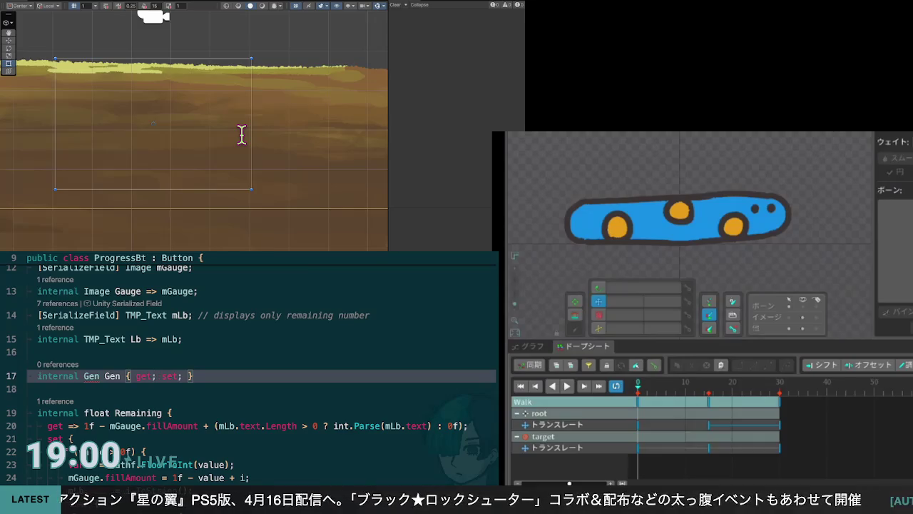
key(Up)
key(Return)
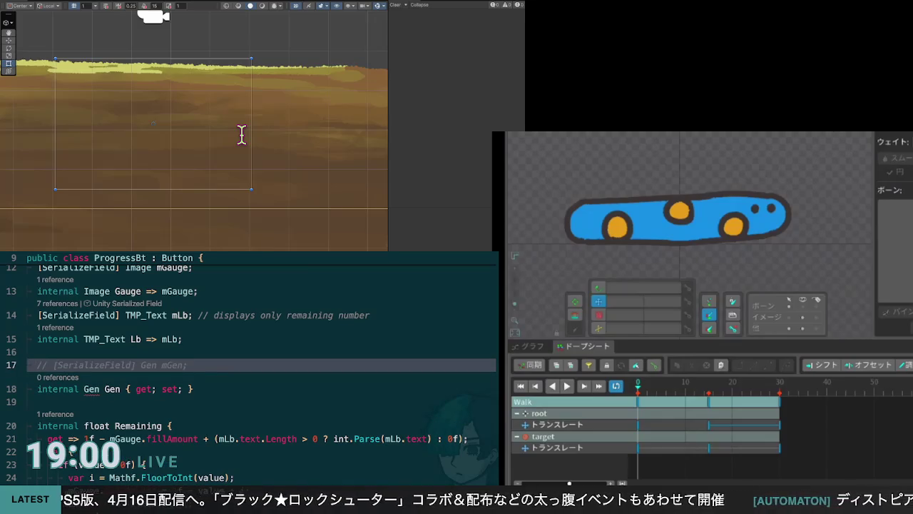
Add a '[SerializeField] mGen' field and retype both it and the Gen property as BGen
key(Tab)
key(Down)
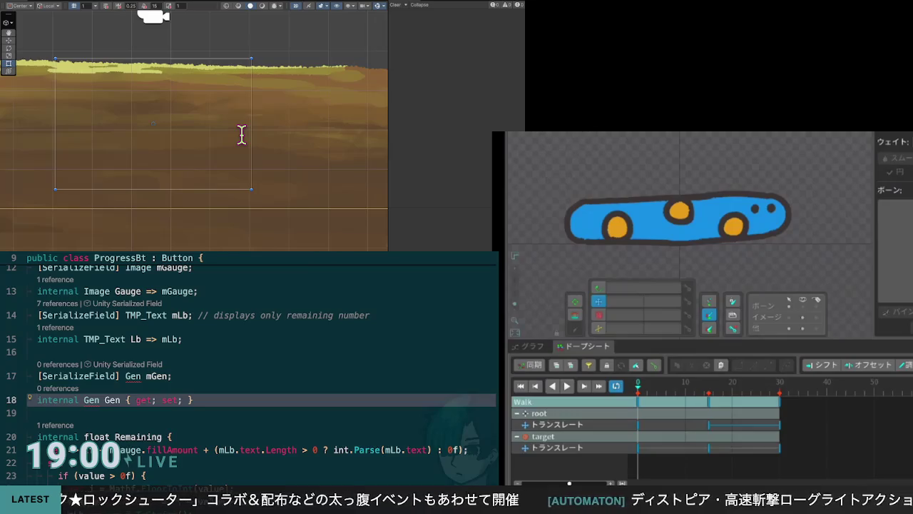
key(Up)
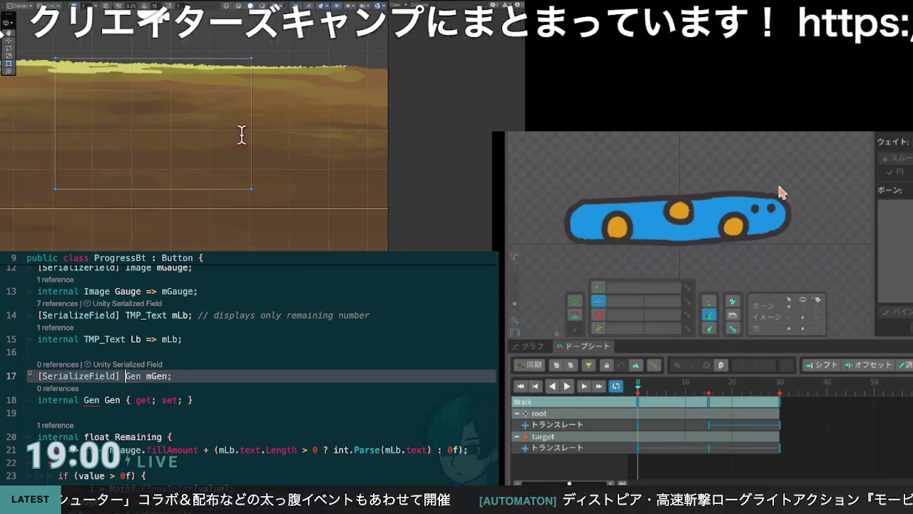
text(B)
key(Escape)
key(Up)
key(Up)
key(End)
key(Down)
key(Down)
key(Down)
text(B)
key(Up)
key(Up)
key(Down)
key(Down)
key(End)
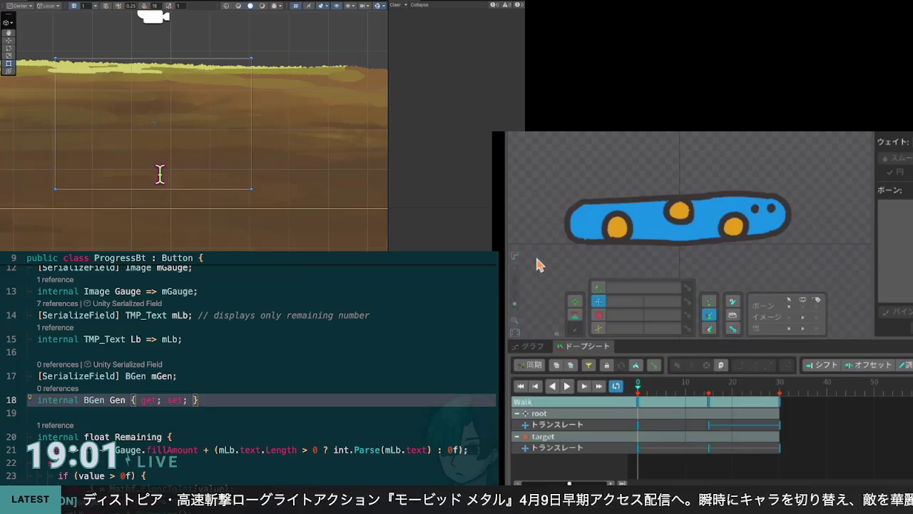
scroll(251, 141, down, 1)
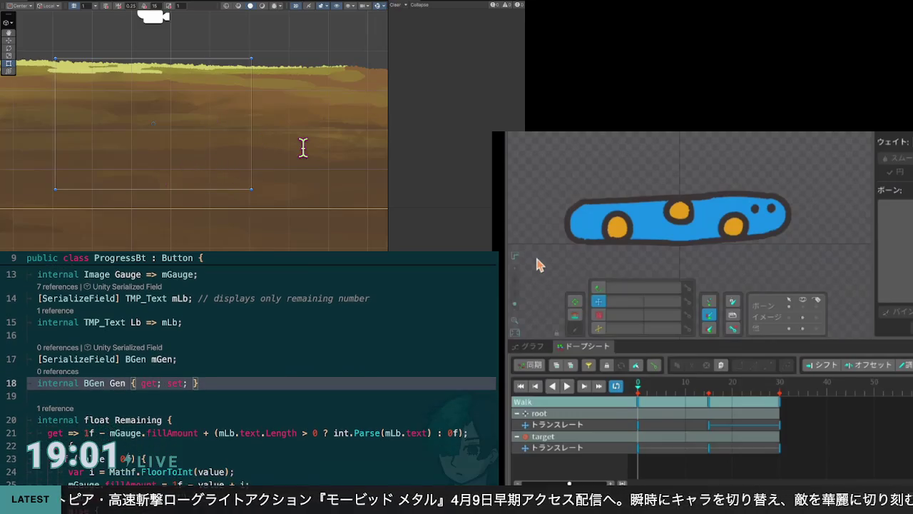
Make the Gen getter an expression body that returns mGen
key(BackSpace)
text({)
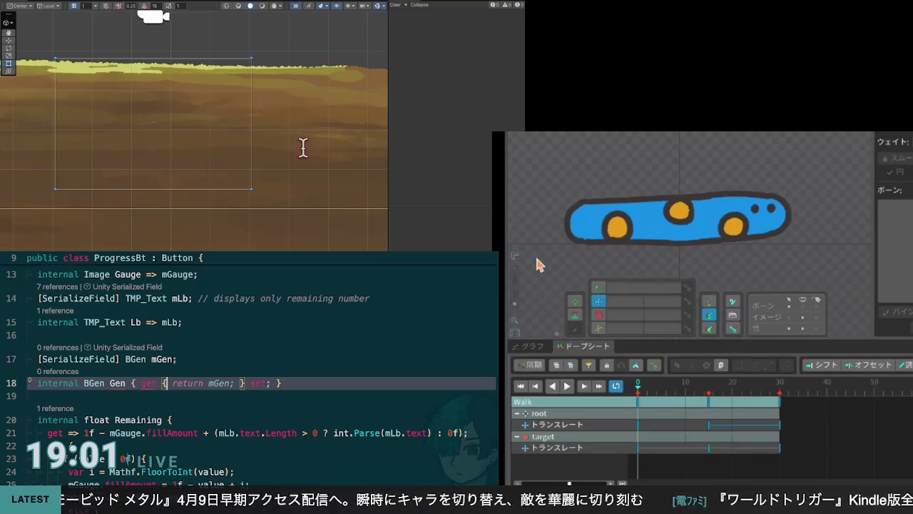
key(Return)
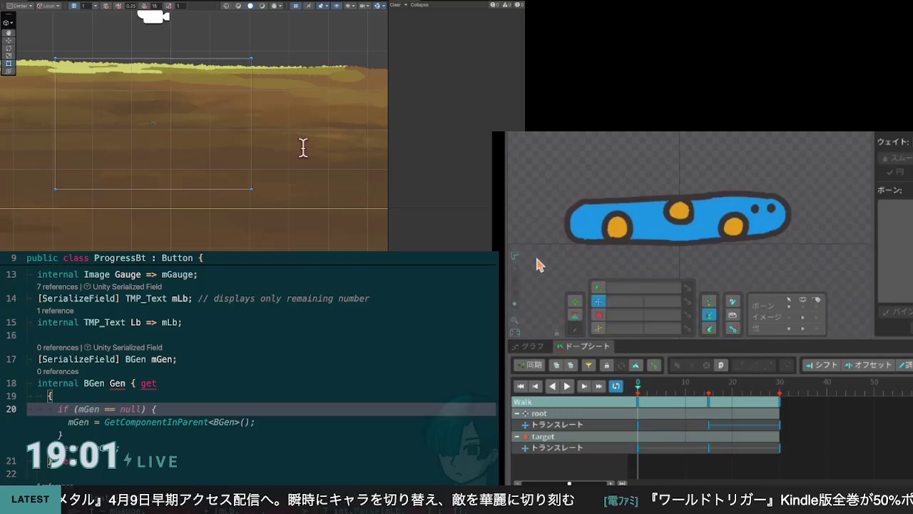
key(ctrl+z)
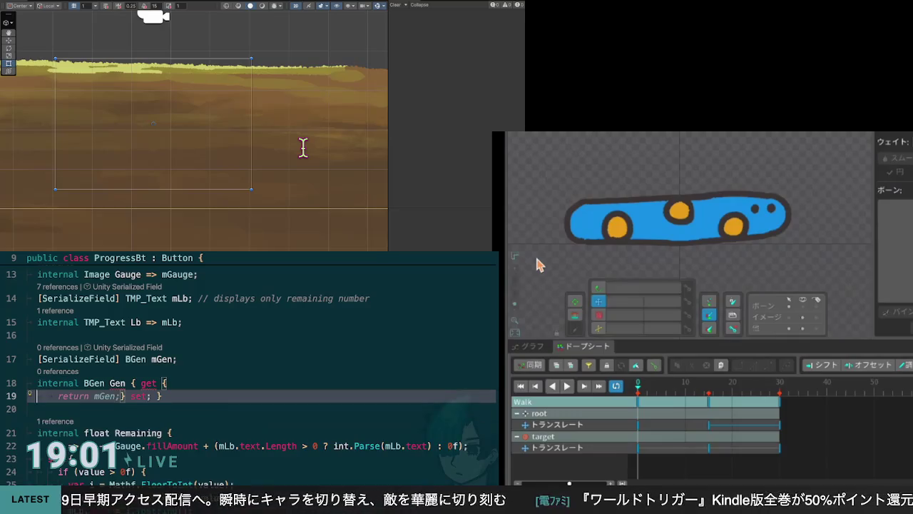
key(BackSpace)
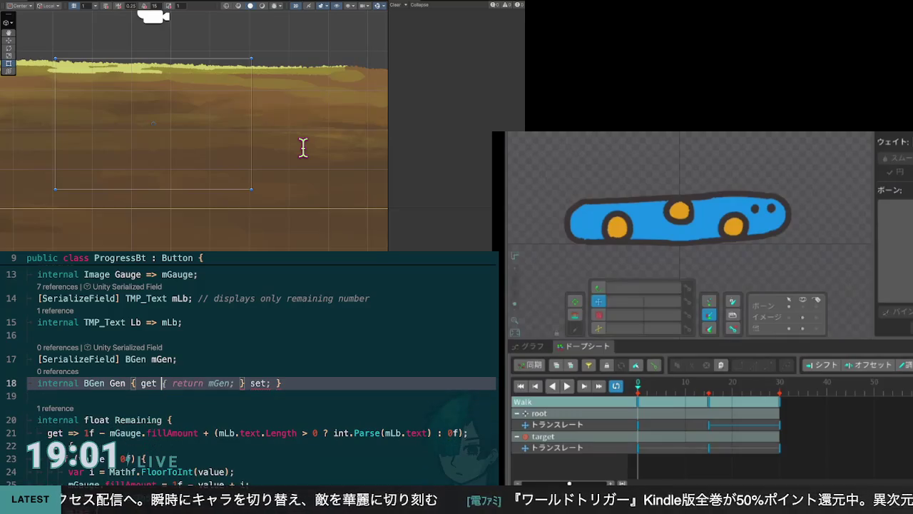
text(=>)
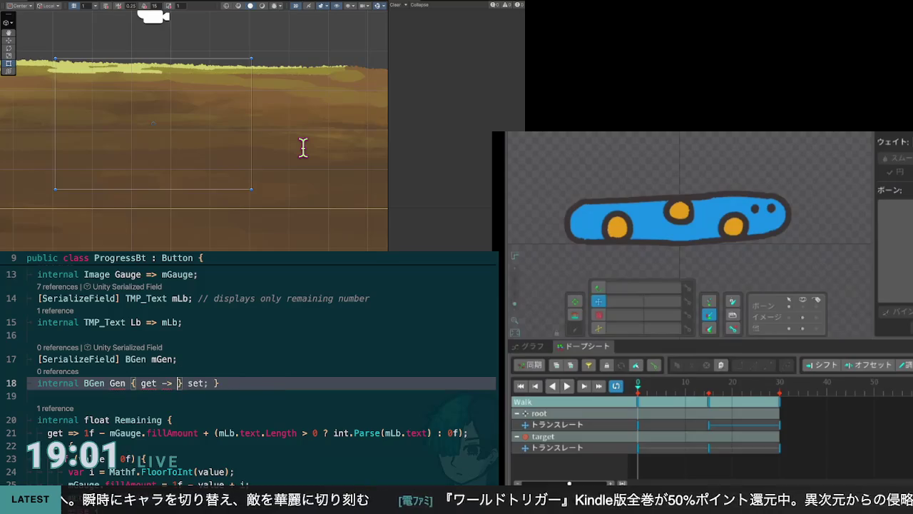
key(Escape)
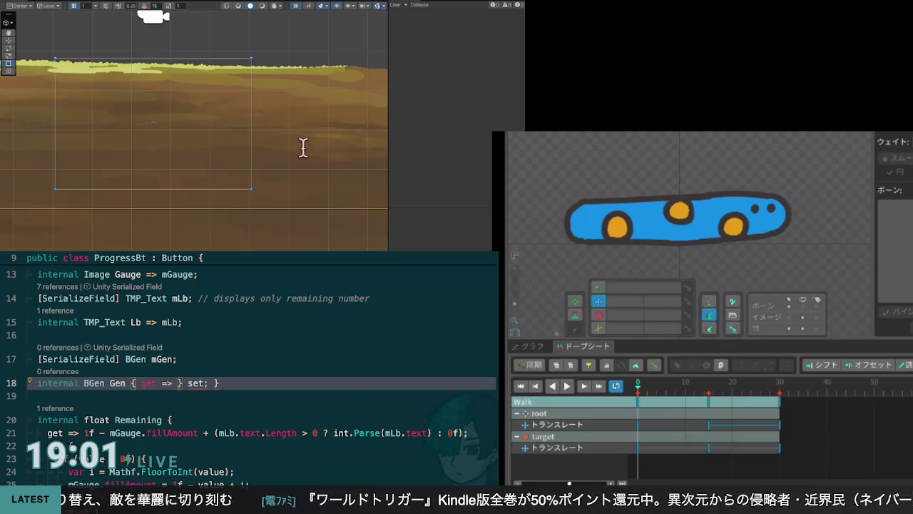
key(Tab)
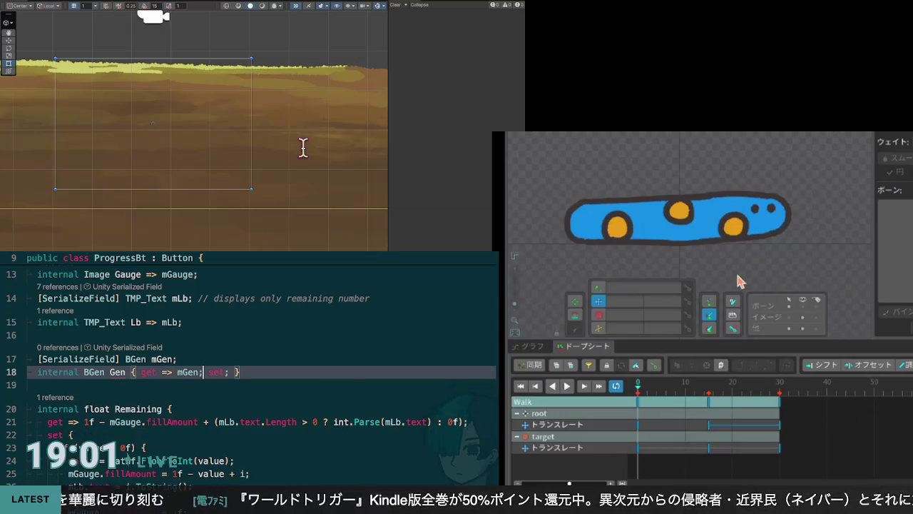
Split getter, setter and closing brace onto separate lines and start an empty setter block
key(Left)
key(Left)
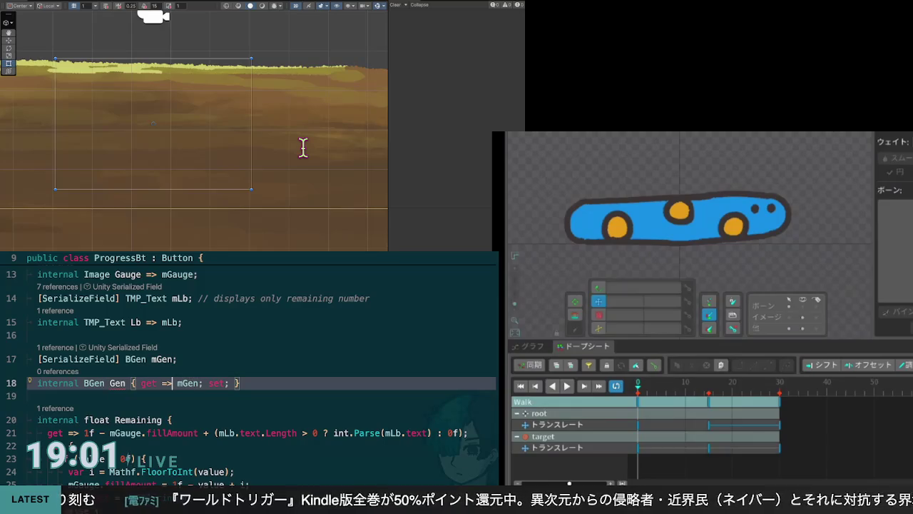
key(Return)
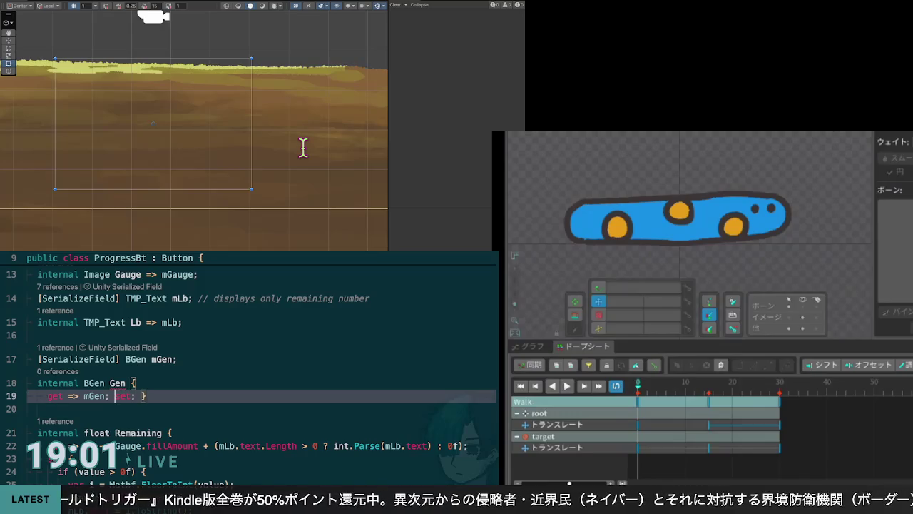
key(Return)
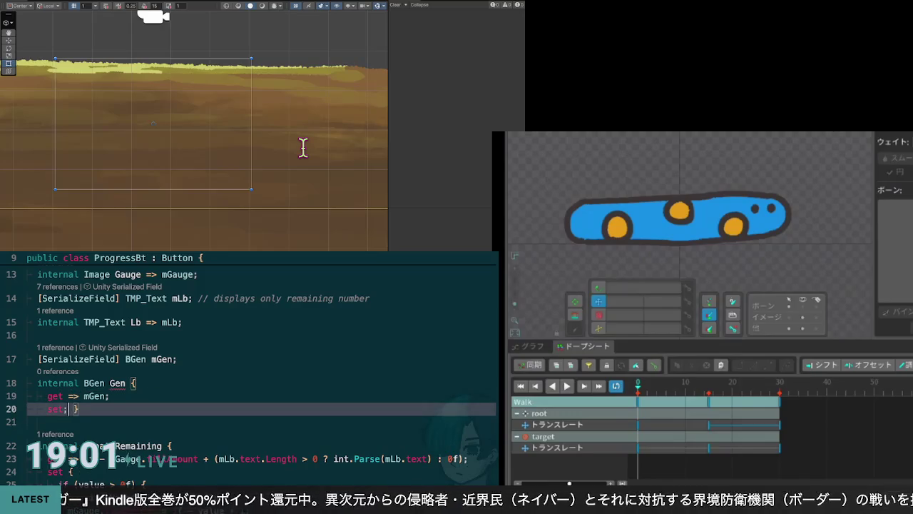
key(Return)
key(Up)
key(End)
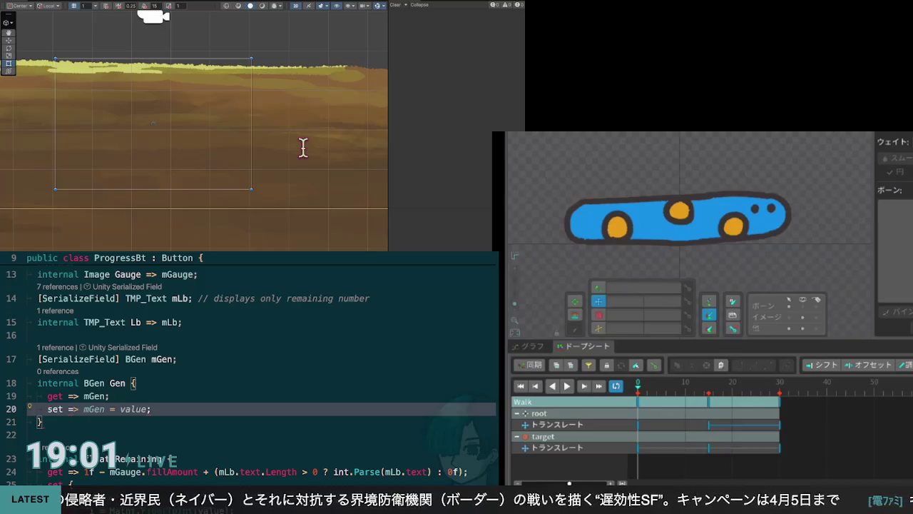
text({)
key(Return)
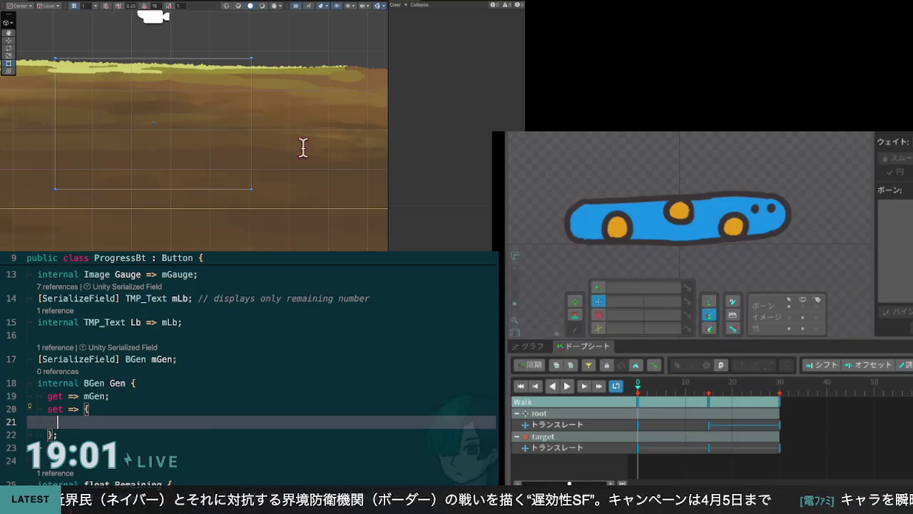
Return to the empty line inside the Gen setter and scroll through ProgressBt to review it
key(Down)
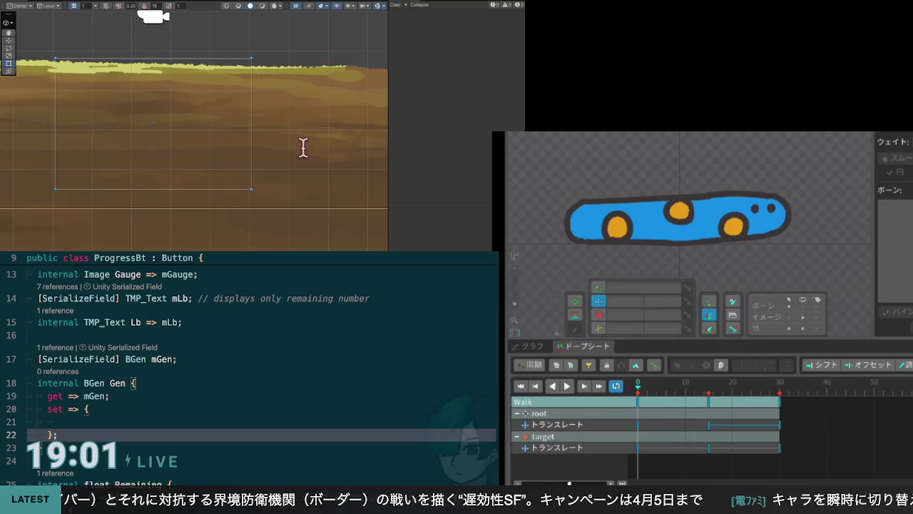
key(Up)
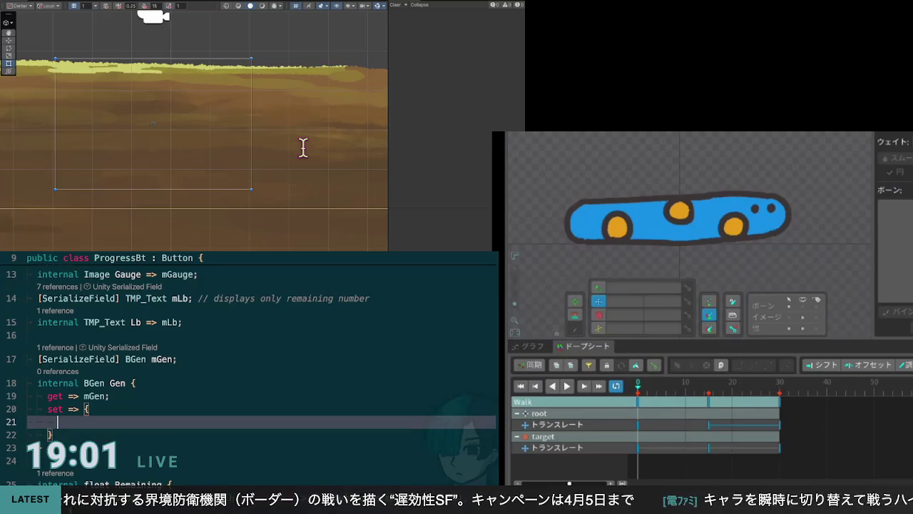
scroll(250, 367, down, 5)
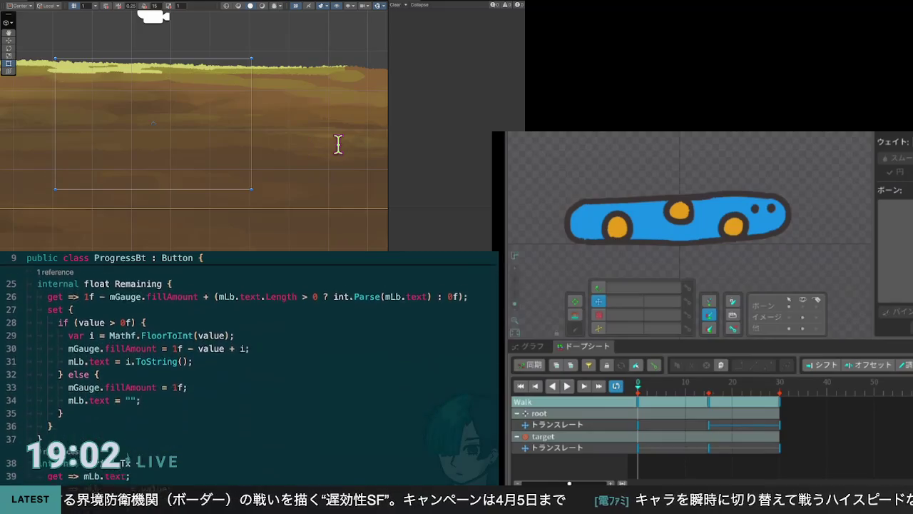
scroll(249, 368, up, 5)
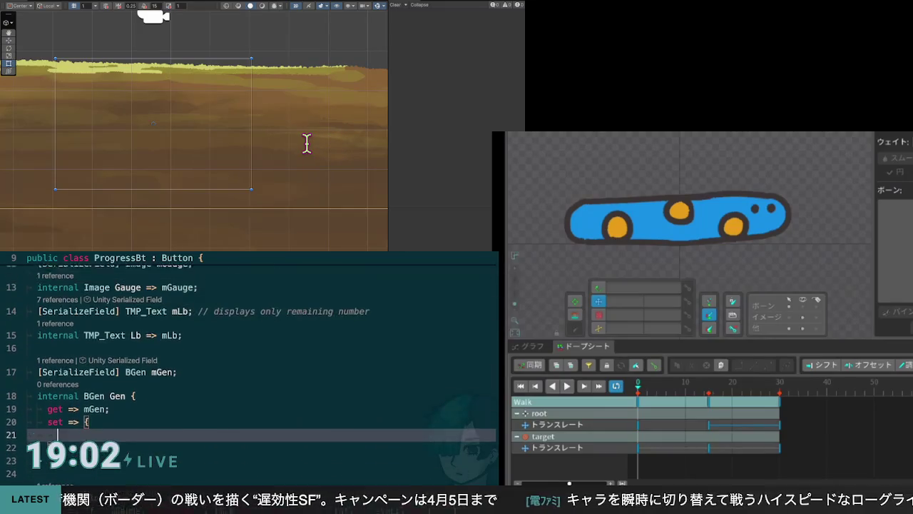
scroll(250, 368, down, 3)
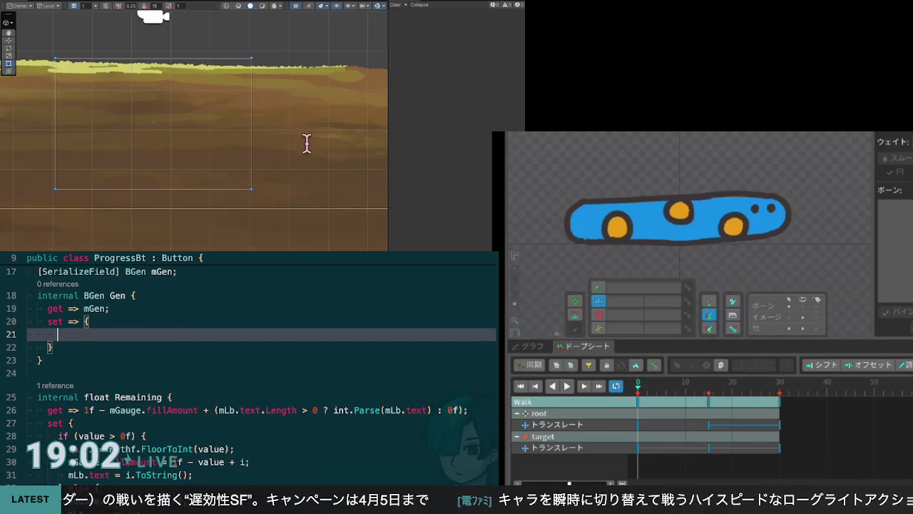
scroll(250, 367, up, 2)
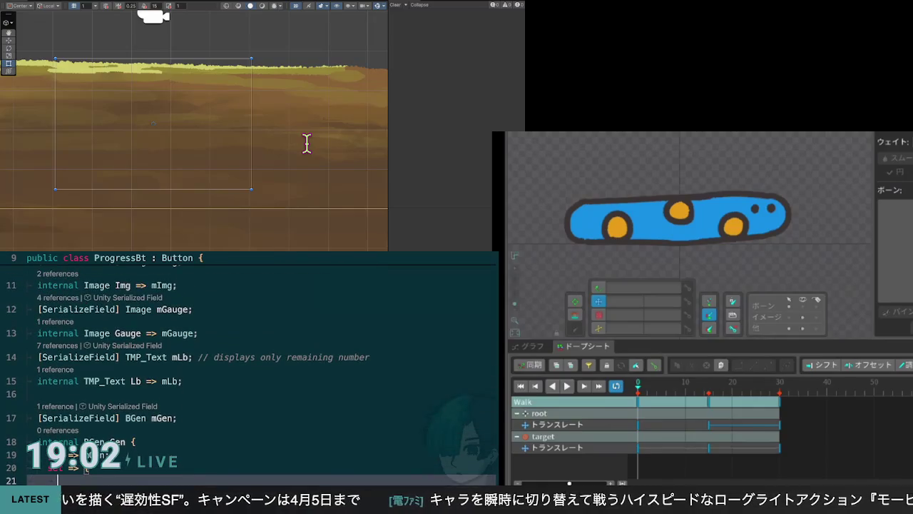
scroll(250, 367, down, 2)
scroll(249, 368, up, 2)
scroll(250, 368, down, 3)
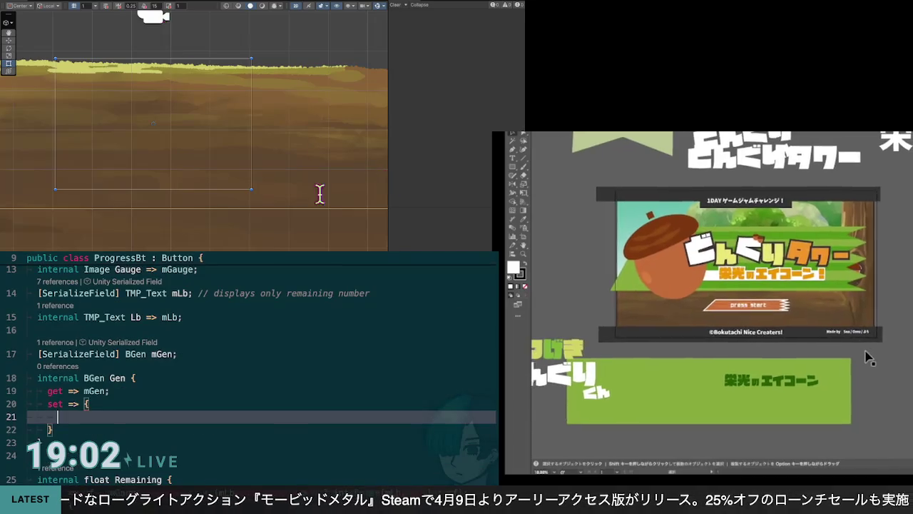
Scale the title artwork group down to a small size
scroll(868, 355, right, 3)
scroll(868, 354, up, 2)
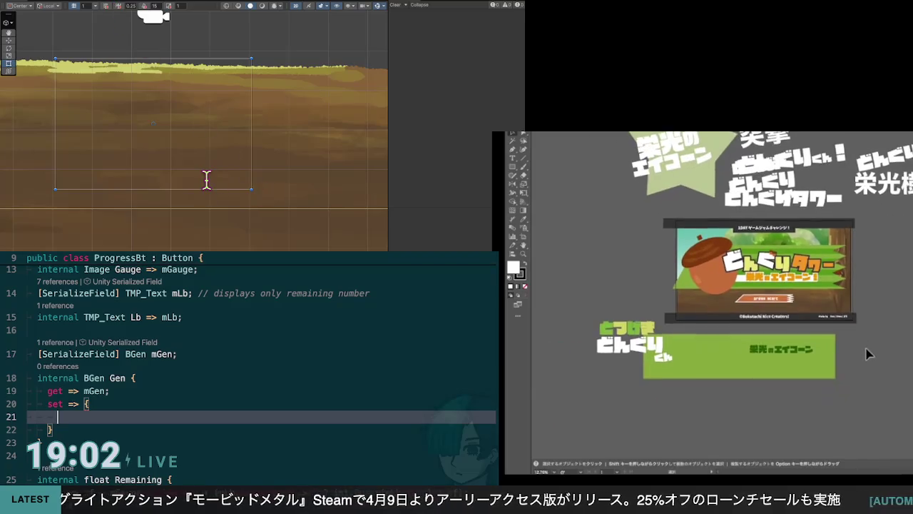
scroll(868, 354, up, 1)
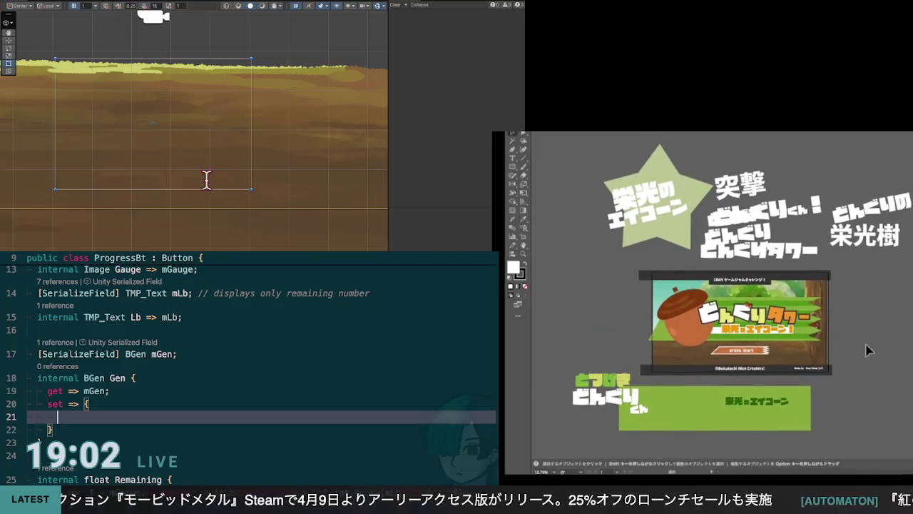
click(908, 248)
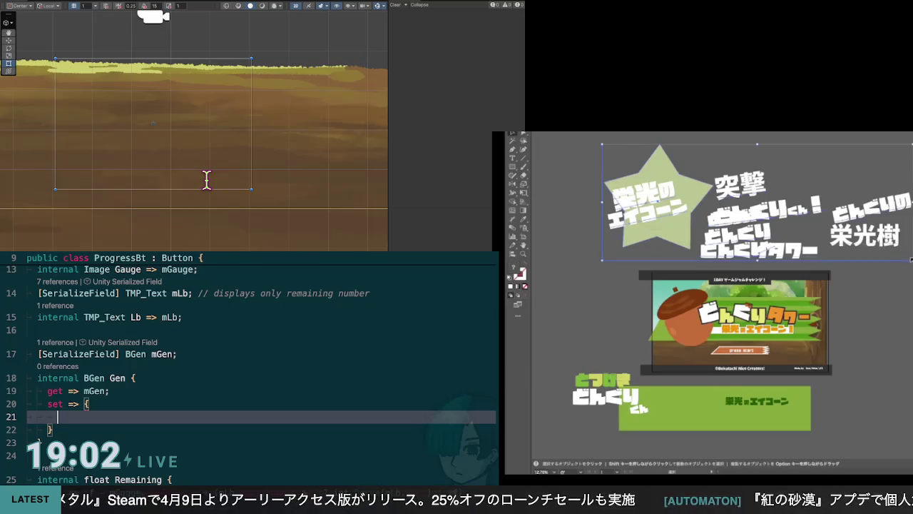
mouse_move(910, 258)
mouse_down()
mouse_move(714, 214)
mouse_move(742, 228)
mouse_up()
click(742, 228)
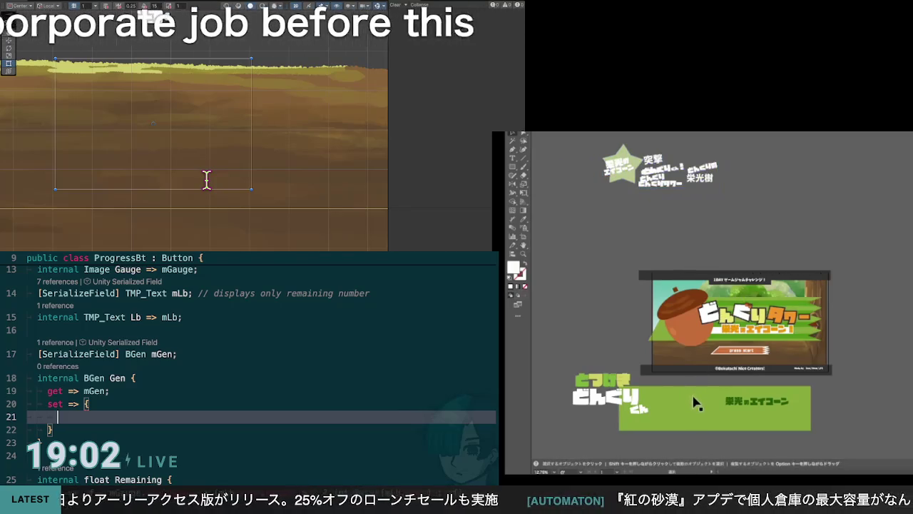
Shift the green banner rectangle right and pull its right edge in to narrow it
drag(713, 407, 771, 404)
click(866, 406)
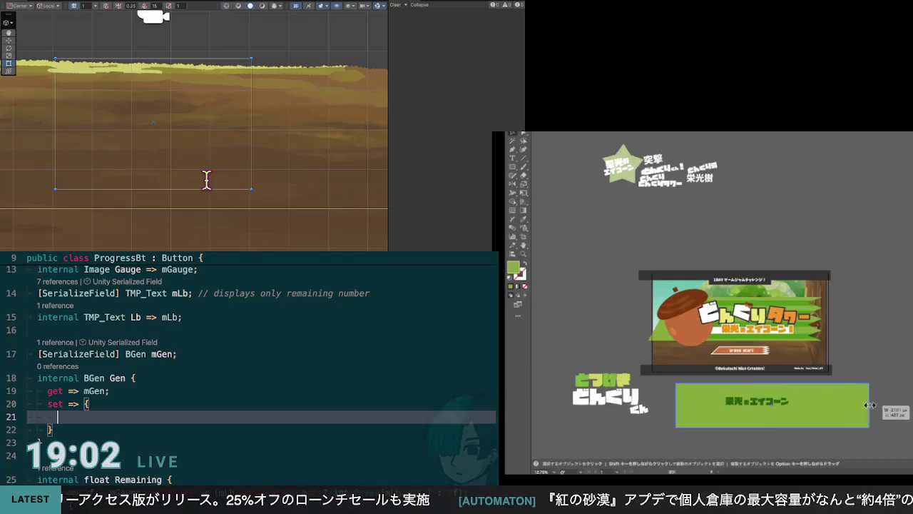
drag(868, 405, 813, 414)
click(643, 426)
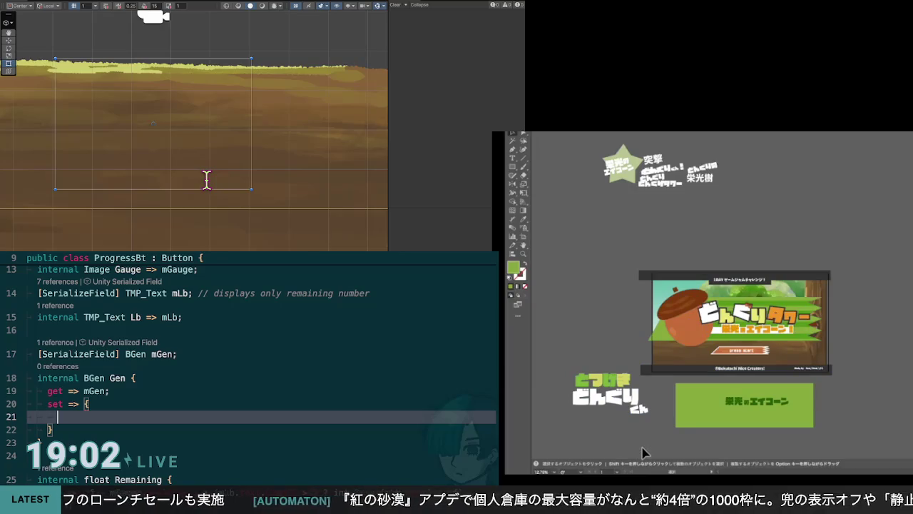
Move the どんぐり logo and the green 栄光のエイコーン banner up beside the other logos
click(635, 405)
mouse_move(636, 408)
mouse_down()
mouse_move(621, 232)
mouse_move(596, 207)
mouse_move(597, 194)
mouse_up()
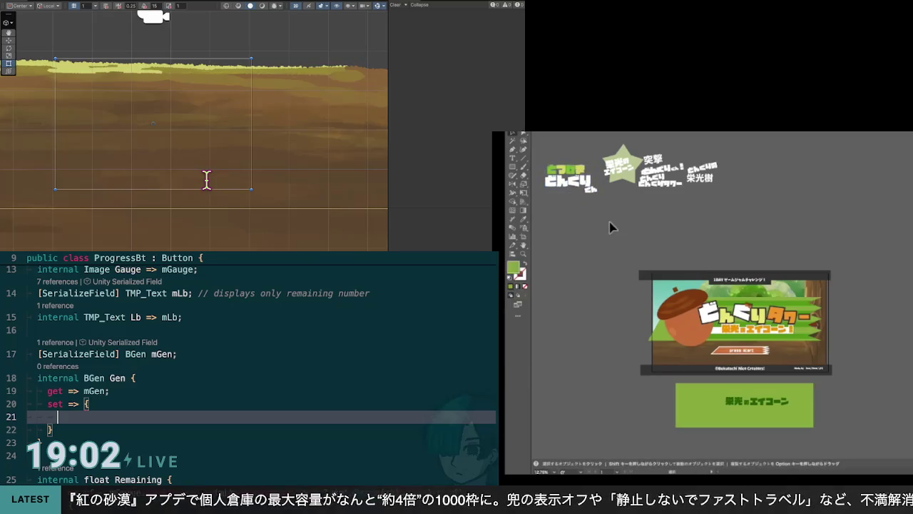
click(797, 422)
mouse_move(797, 423)
mouse_down()
mouse_move(849, 222)
mouse_move(852, 376)
mouse_move(795, 419)
mouse_move(806, 425)
mouse_up()
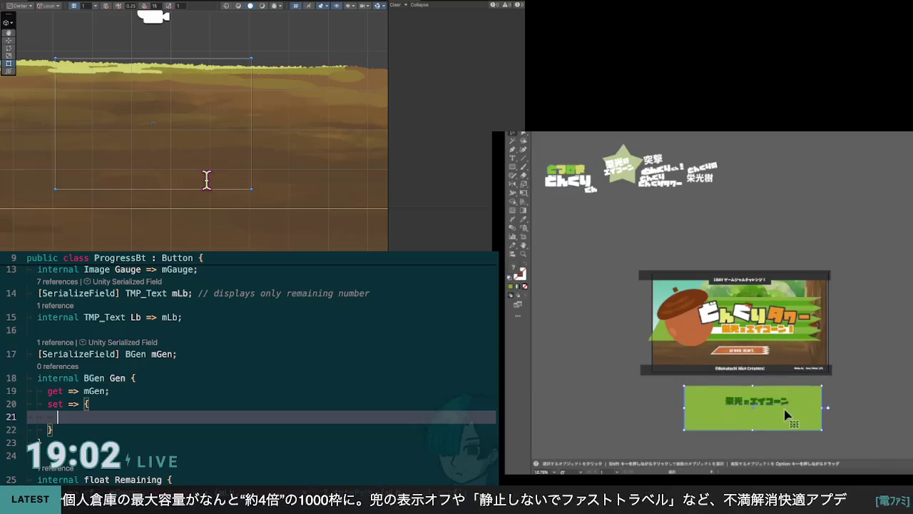
mouse_move(720, 421)
mouse_down()
mouse_move(760, 394)
mouse_move(778, 313)
mouse_move(755, 180)
mouse_move(778, 174)
mouse_up()
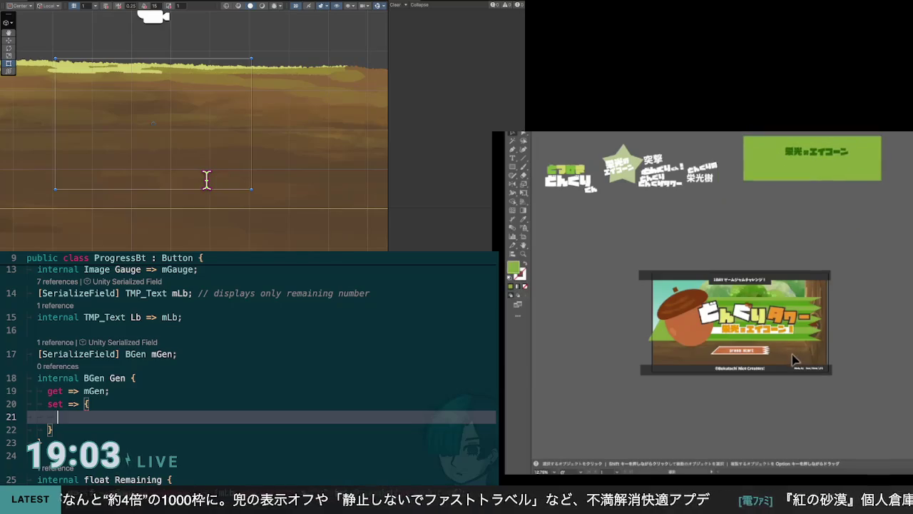
scroll(769, 361, up, 3)
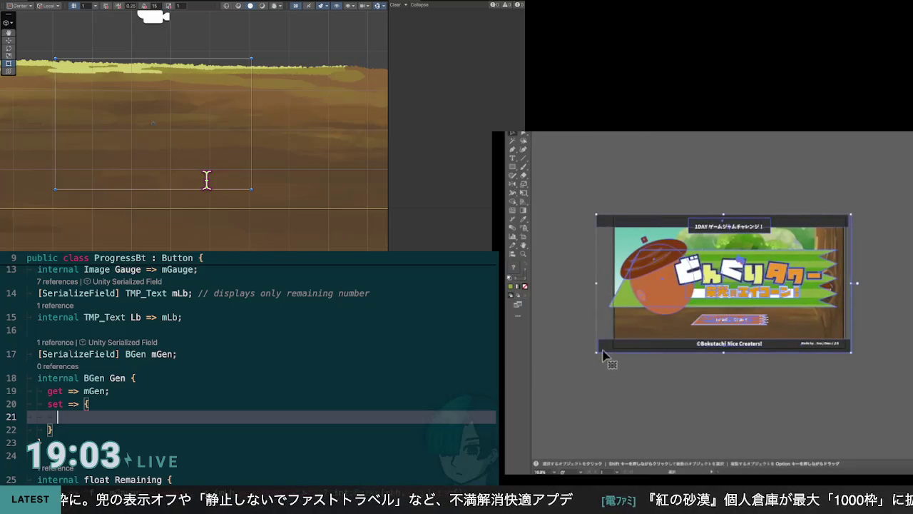
Select all the title screen artwork and drag it off the artboard to the right
click(617, 348)
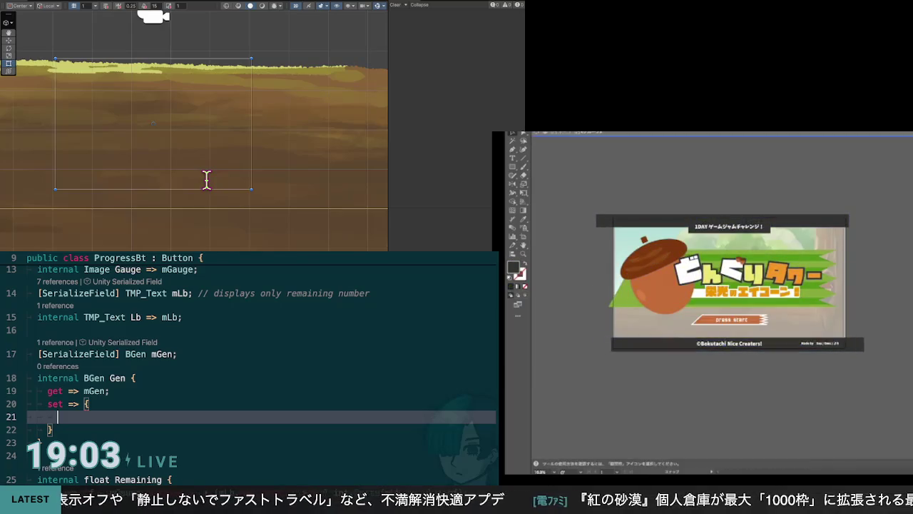
click(637, 311)
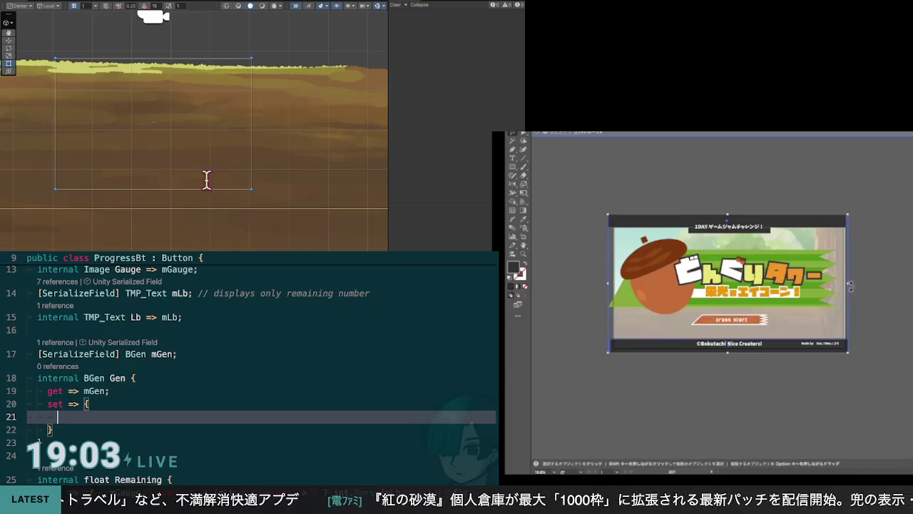
key(super+Tab)
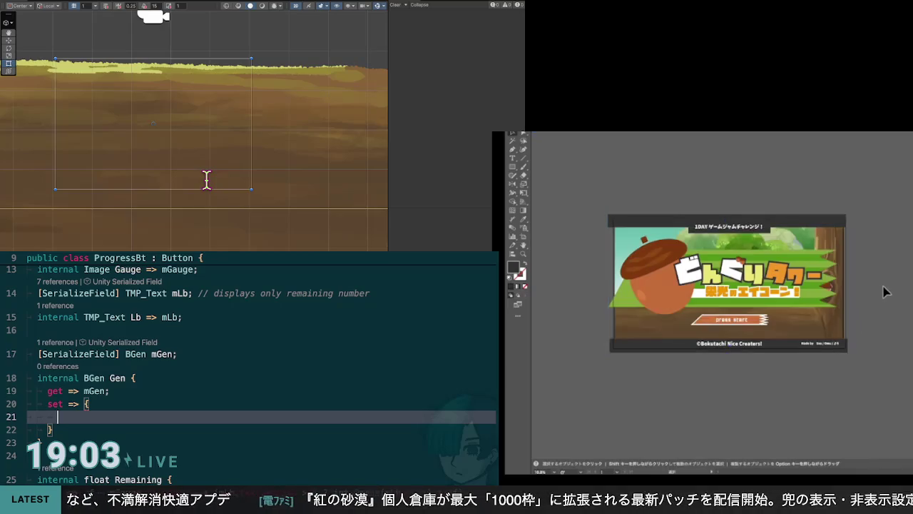
scroll(809, 374, right, 2)
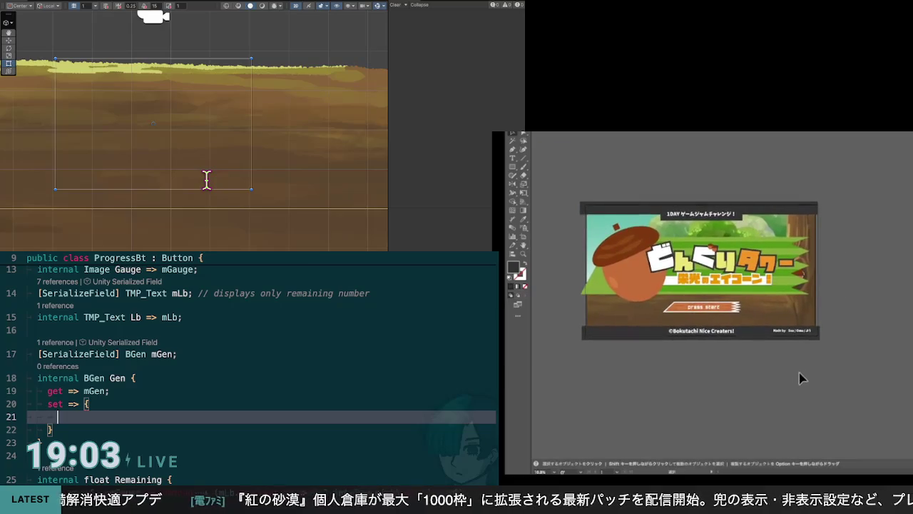
scroll(801, 378, down, 2)
scroll(799, 368, up, 2)
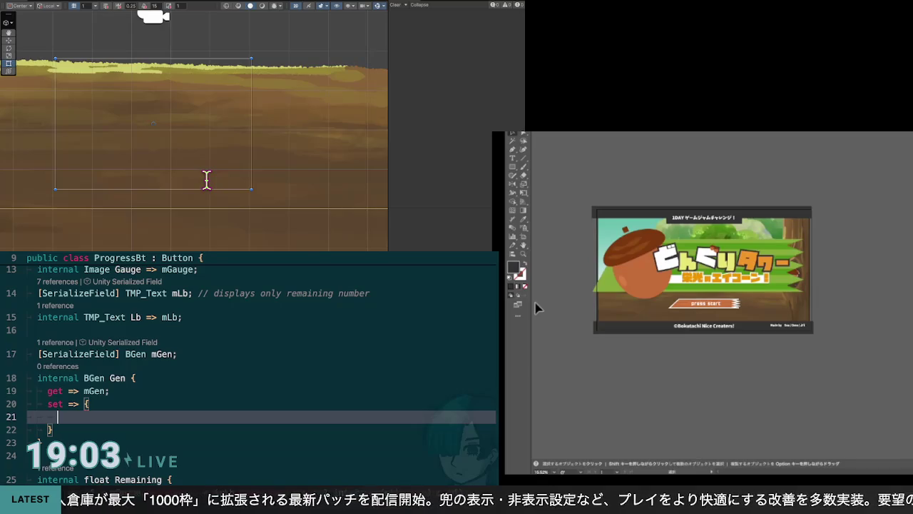
scroll(538, 309, left, 2)
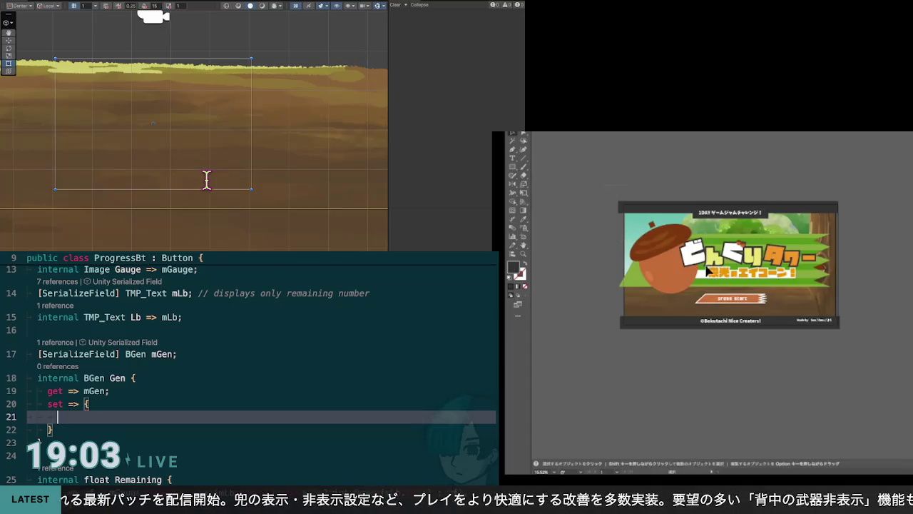
key(super+a)
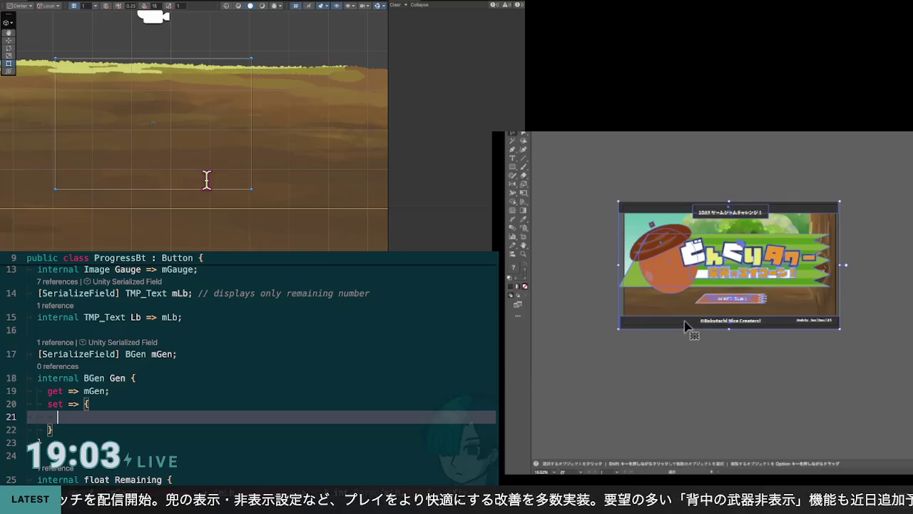
mouse_move(722, 326)
mouse_down()
mouse_move(912, 327)
mouse_move(912, 336)
mouse_up()
Draw a small dark square on the ground below the row of acorns
click(911, 357)
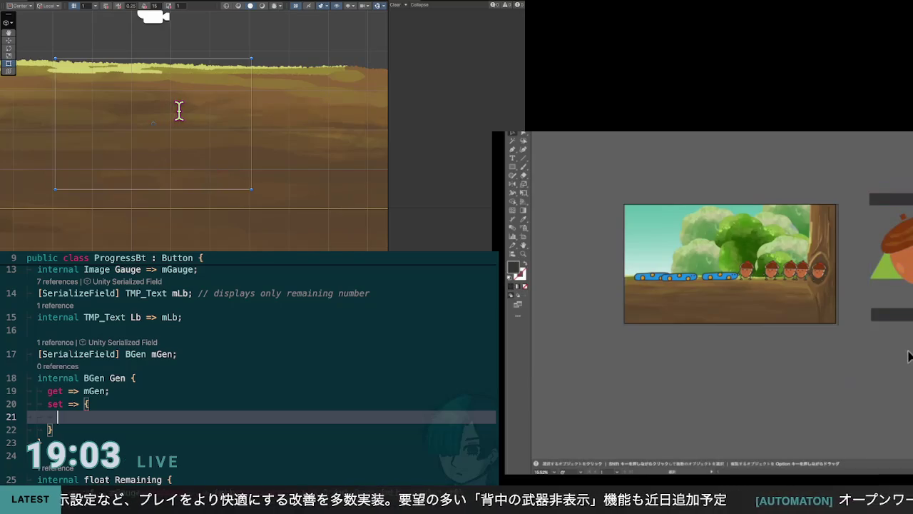
key(ctrl+l)
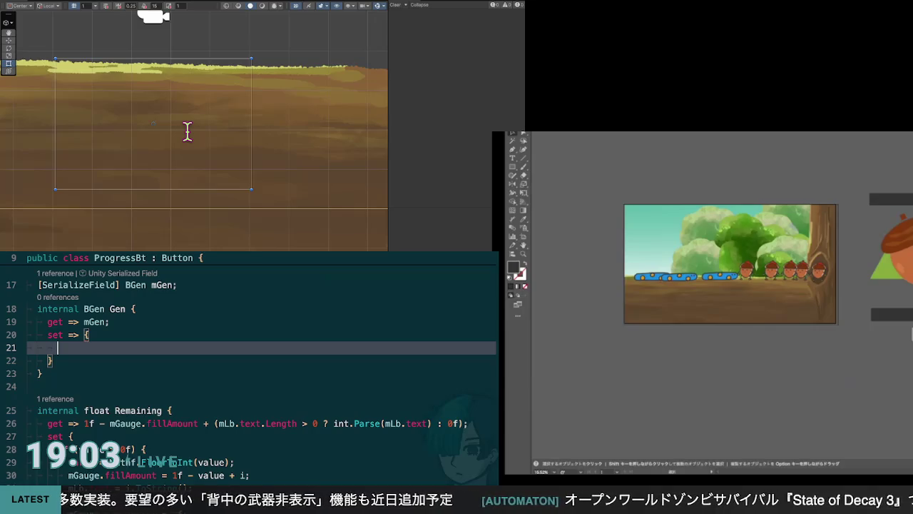
click(512, 167)
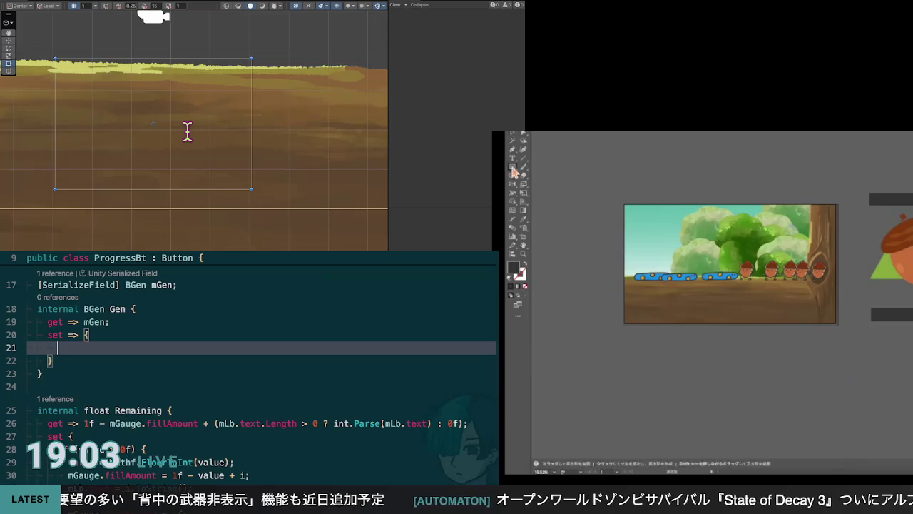
drag(740, 295, 757, 321)
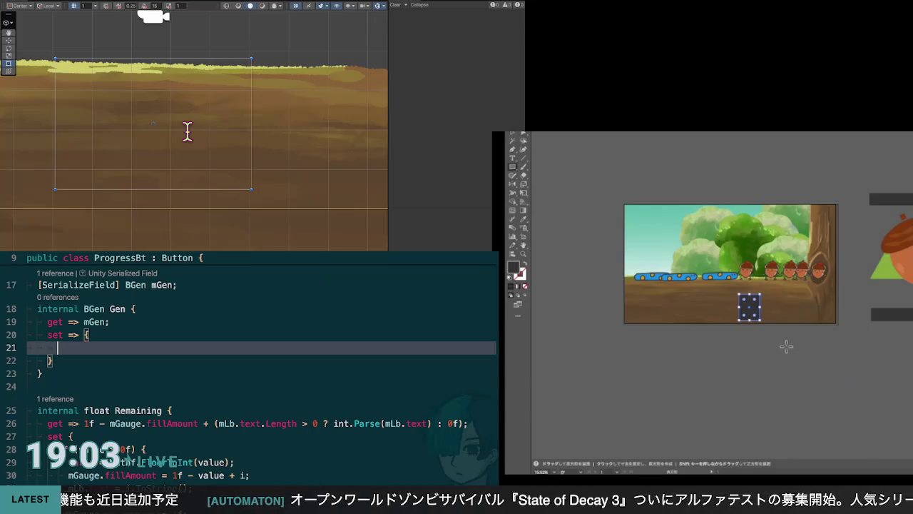
key(v)
click(755, 323)
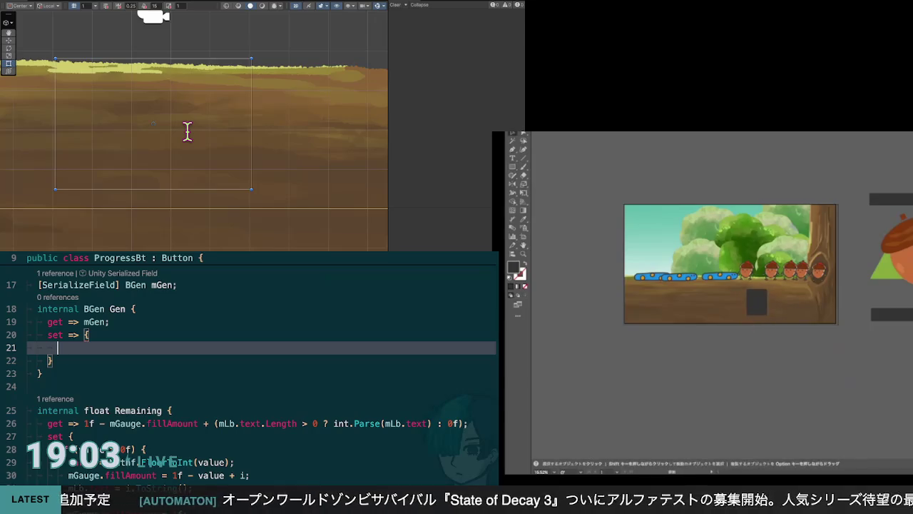
scroll(769, 291, up, 3)
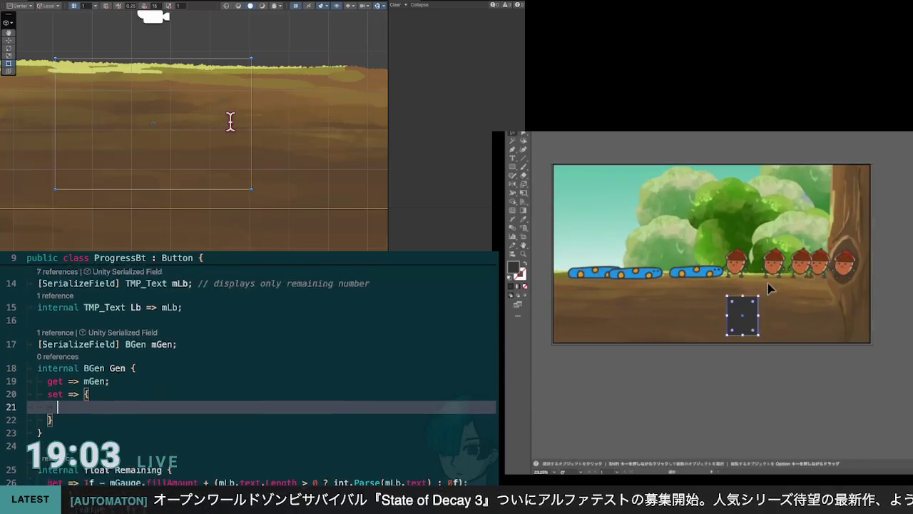
click(760, 303)
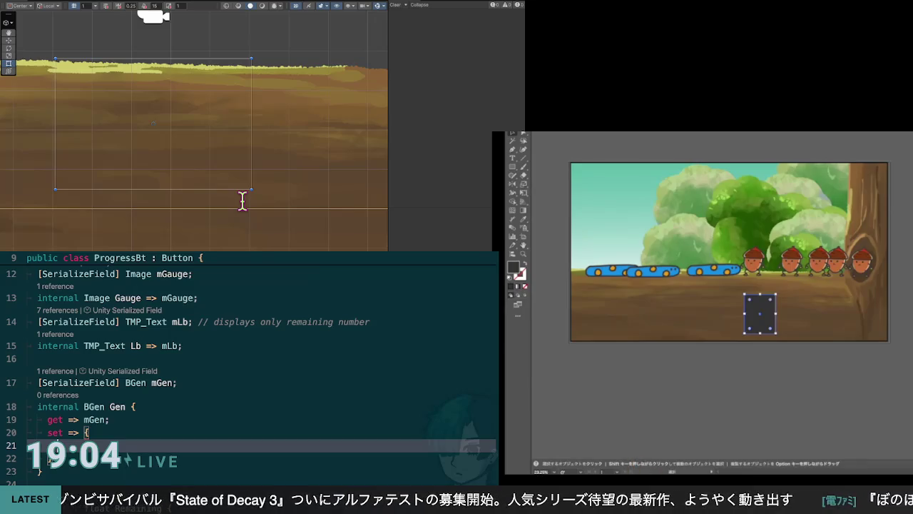
Paste a copy of the acorn and place it inside the dark square
scroll(243, 201, down, 2)
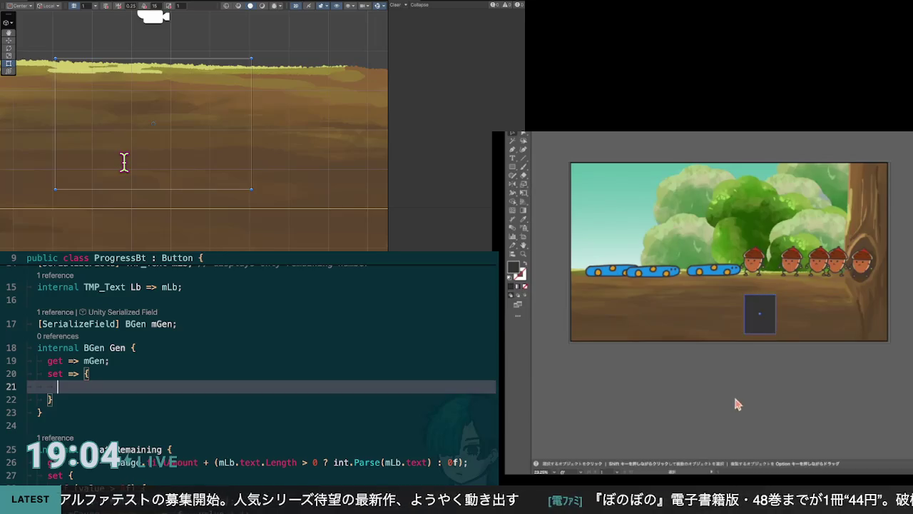
key(ctrl+v)
mouse_move(714, 400)
mouse_down()
mouse_move(787, 294)
mouse_move(761, 313)
mouse_up()
key(ctrl+shift+a)
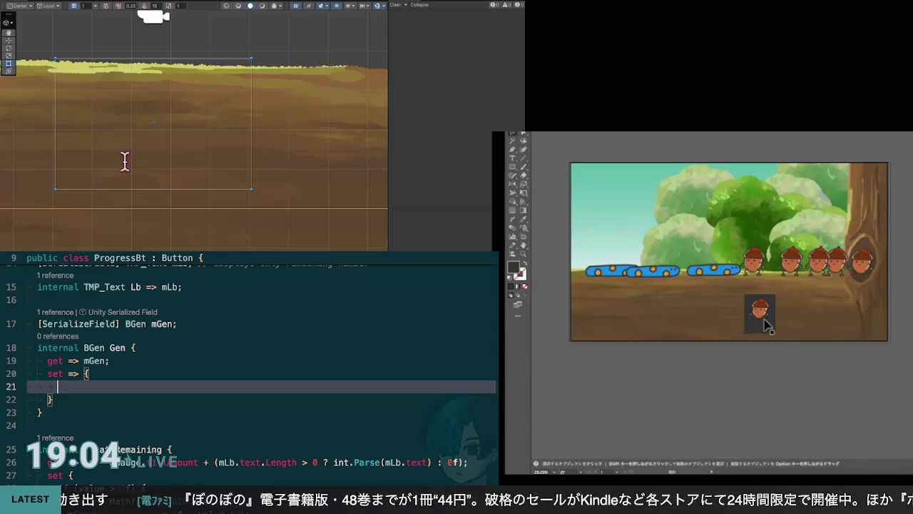
Select the dark acorn button in the gameplay scene, then jump to the BView class code
click(765, 314)
click(769, 374)
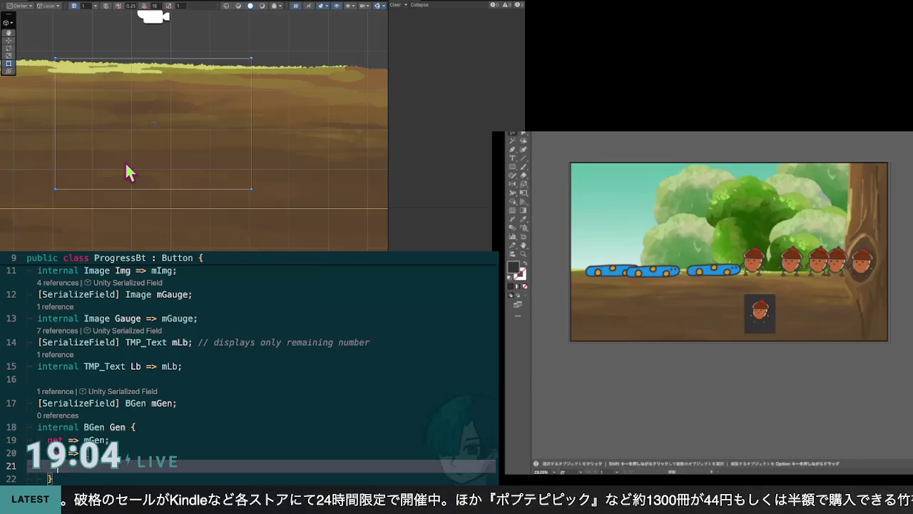
click(760, 310)
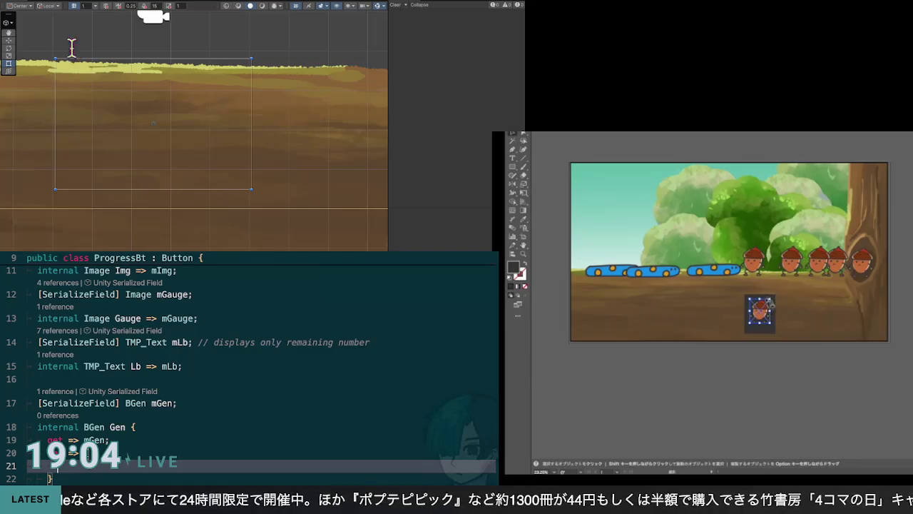
scroll(790, 378, up, 3)
scroll(237, 163, down, 5)
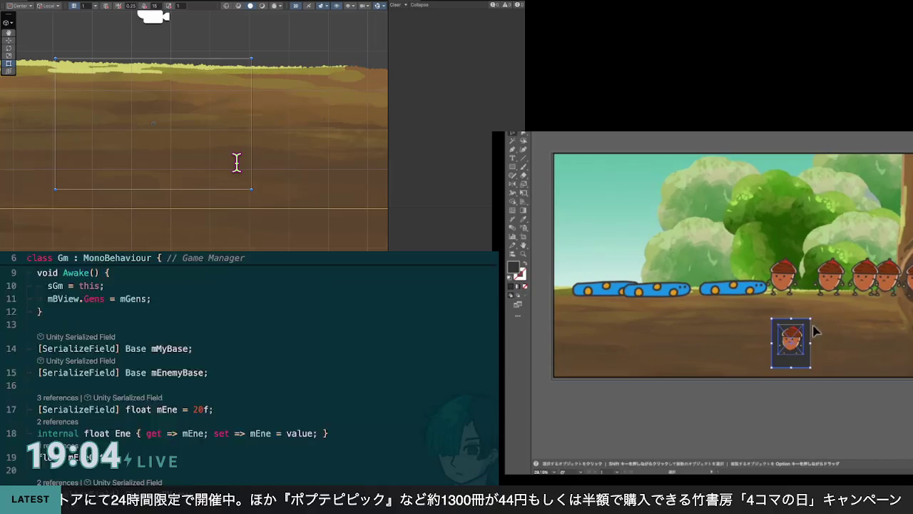
scroll(237, 163, down, 2)
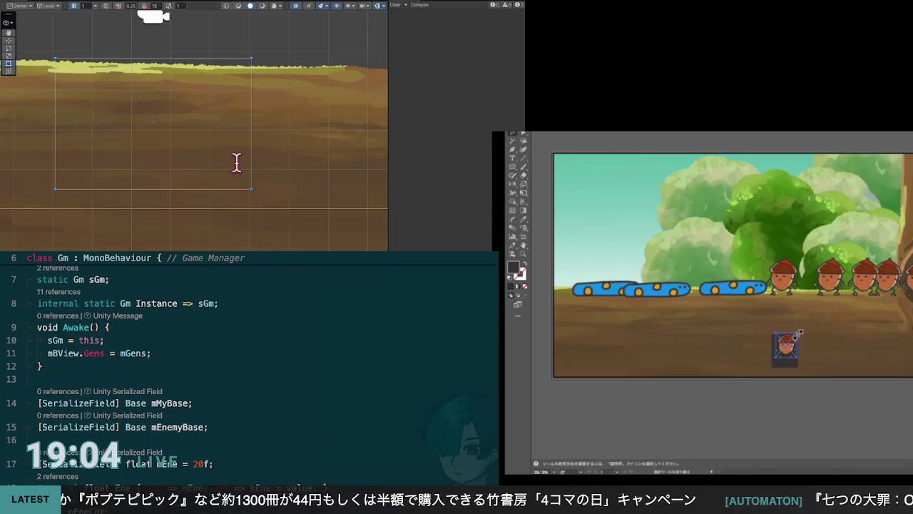
key(F12)
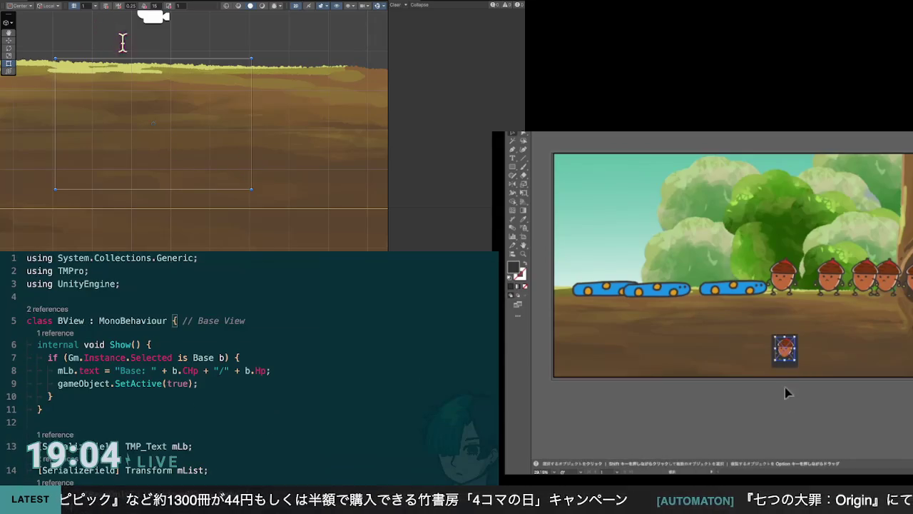
Review the code at lines 9 and 23 and move the acorn down out of the button
scroll(249, 356, up, 2)
click(197, 358)
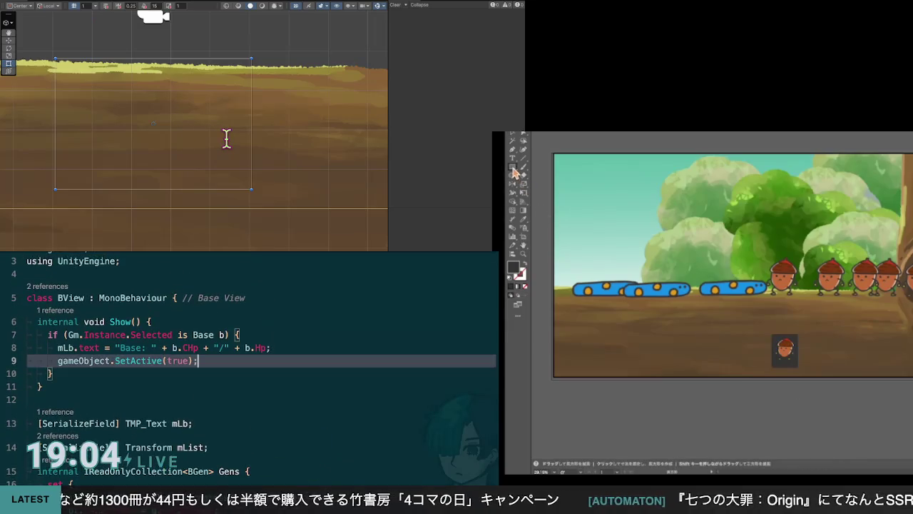
scroll(250, 357, down, 5)
scroll(250, 357, up, 6)
scroll(250, 356, down, 6)
scroll(250, 356, up, 3)
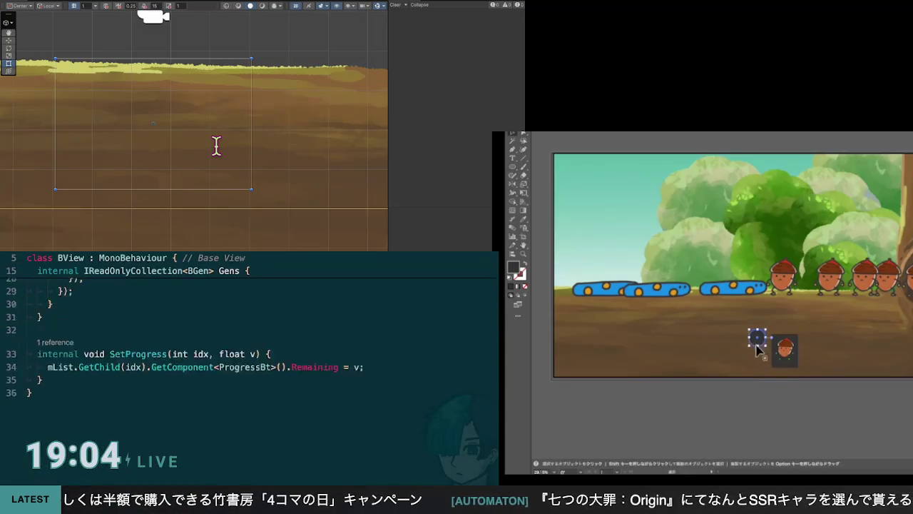
scroll(250, 357, up, 3)
scroll(250, 357, down, 1)
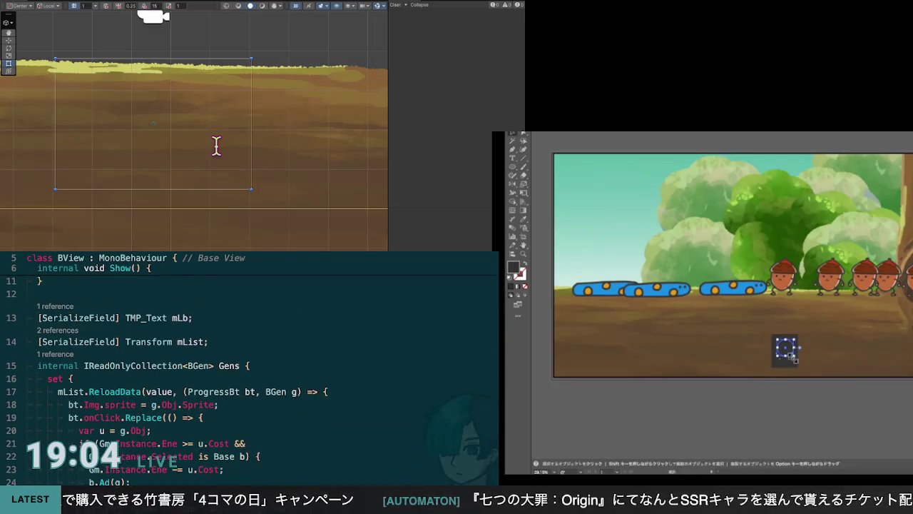
drag(787, 351, 789, 408)
scroll(250, 357, down, 2)
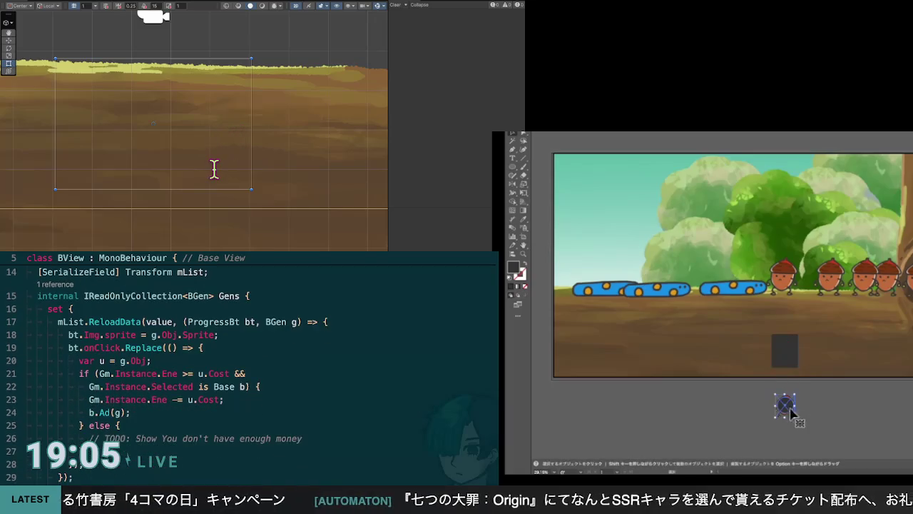
click(224, 400)
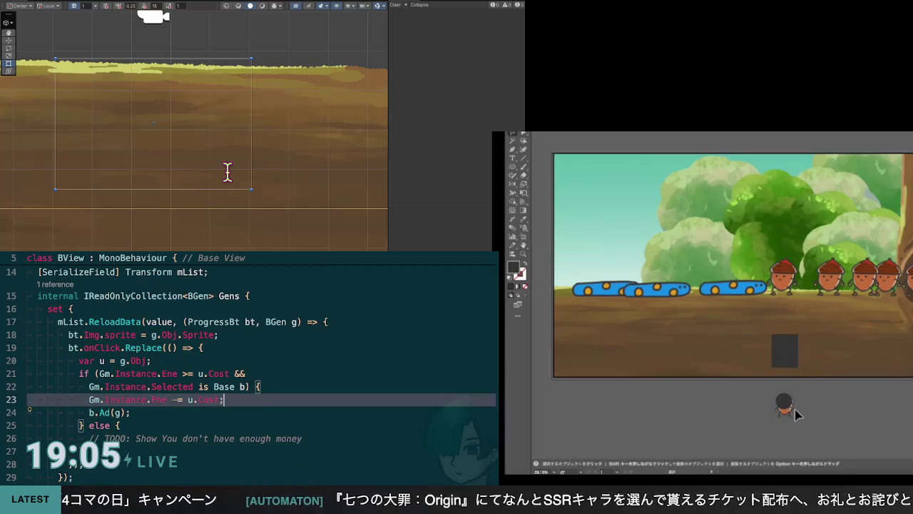
Put the acorn back in the dark rectangle and resize it in isolation mode to fit
drag(787, 408, 785, 349)
double_click(792, 353)
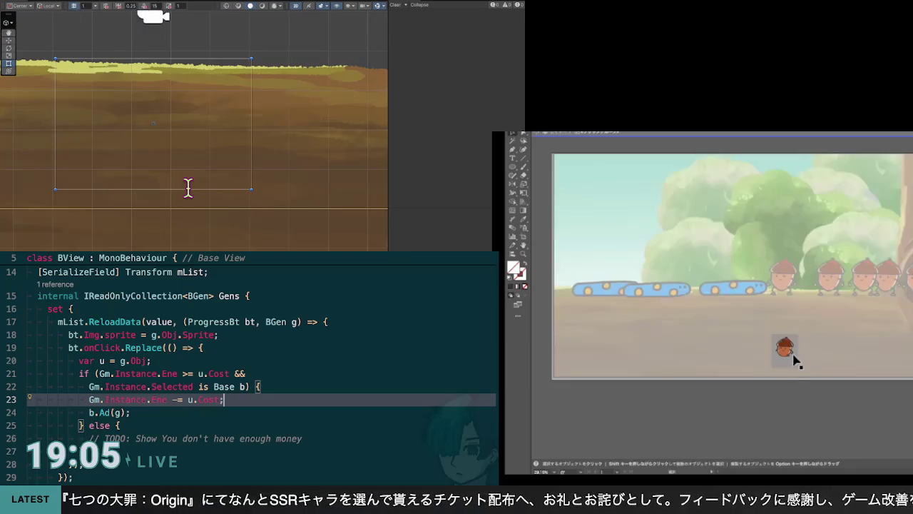
drag(800, 361, 796, 356)
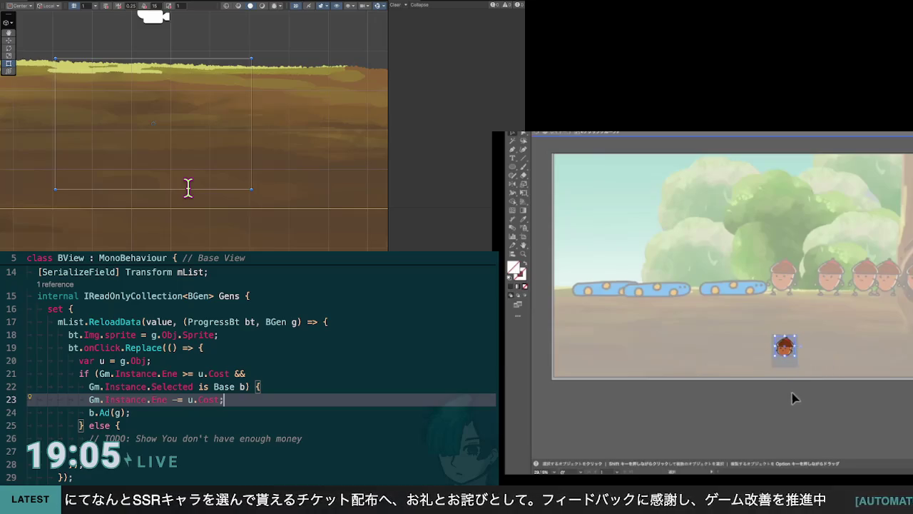
double_click(792, 405)
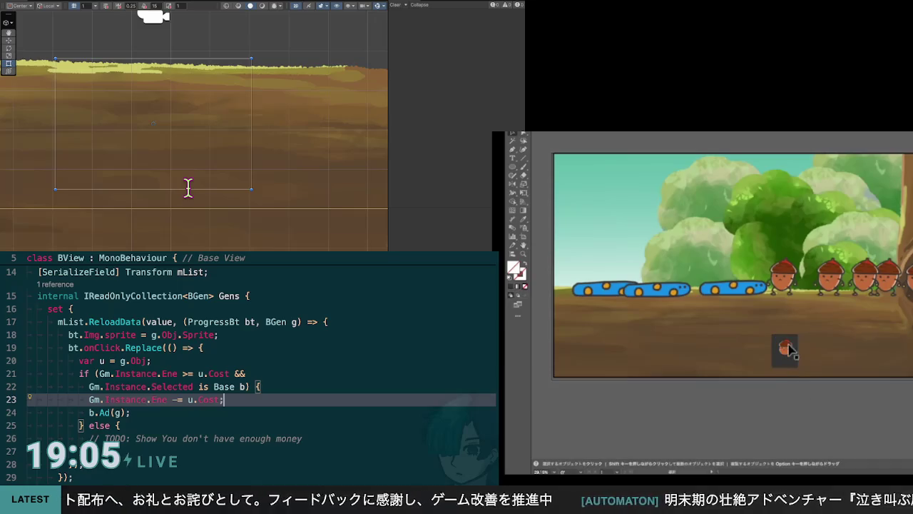
double_click(787, 348)
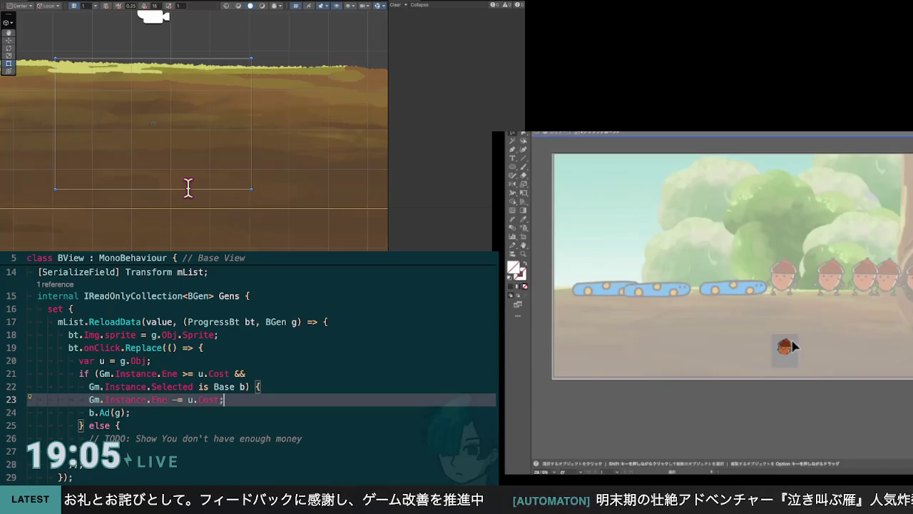